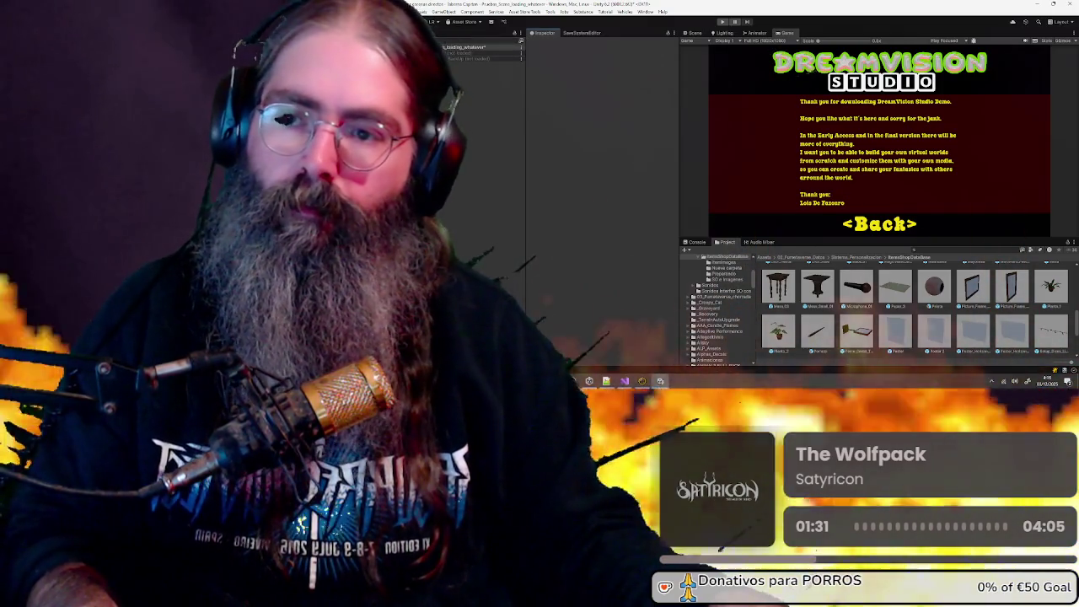
Expand the Hierarchy, deactivate the Demo_Disclaimer thank-you panel, and select scene objects to inspect
{"action": "left_click", "coordinate": [477, 61]}
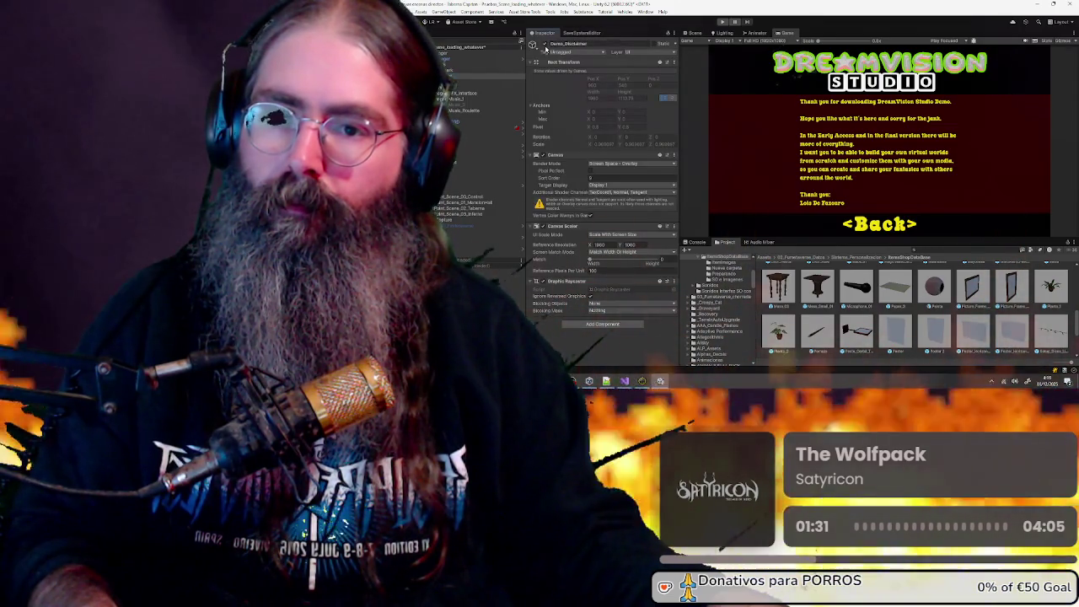
{"action": "left_click", "coordinate": [545, 45]}
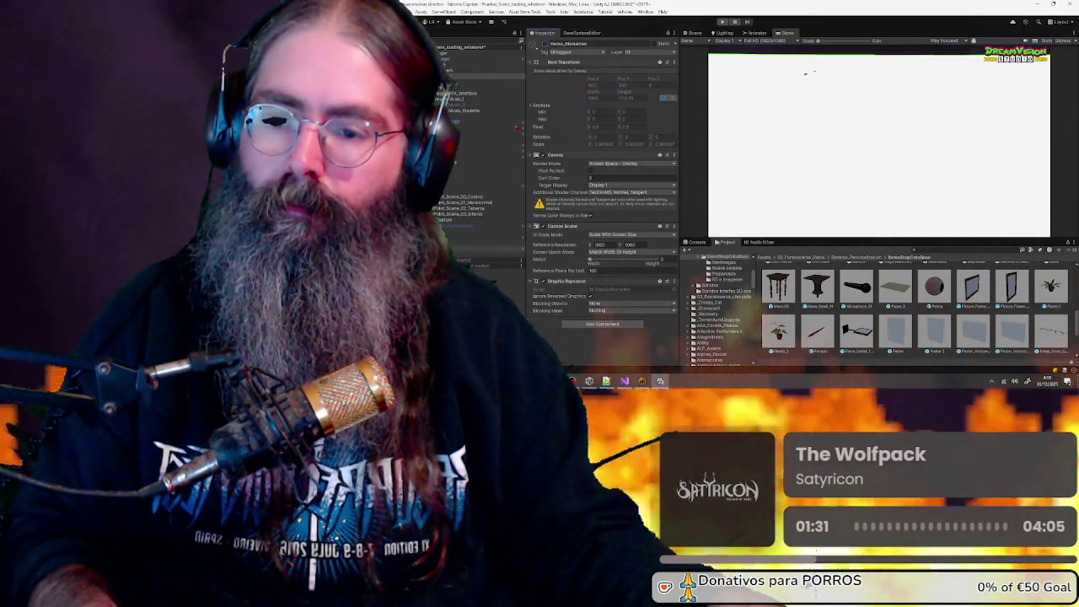
{"action": "left_click", "coordinate": [476, 261]}
{"action": "left_click", "coordinate": [481, 259]}
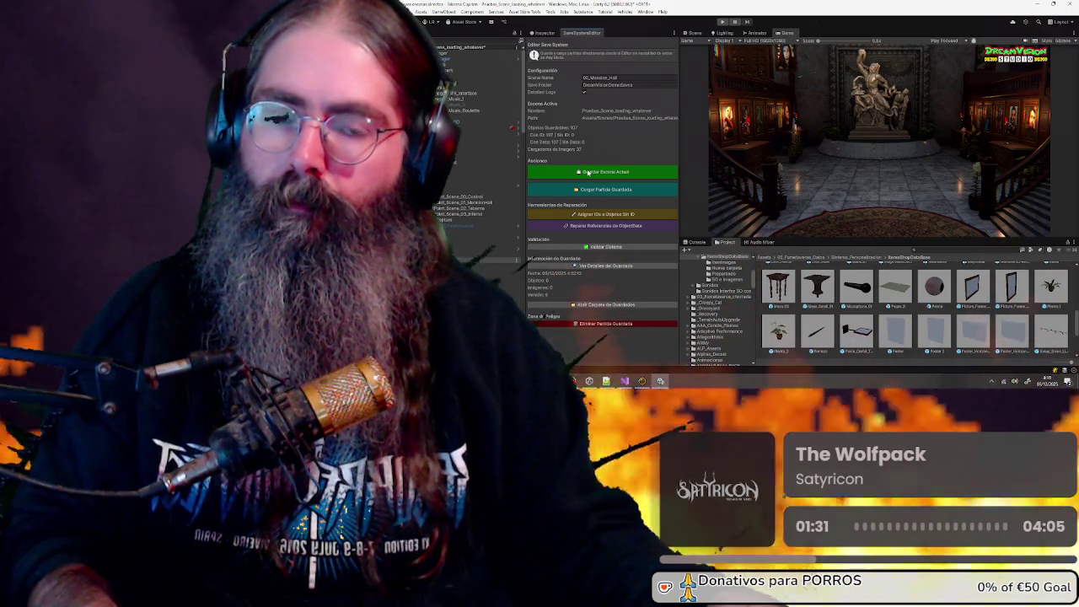
Save the scene state with Guardar Escena Actual, confirm it, and start a Play test
{"action": "left_click", "coordinate": [588, 172]}
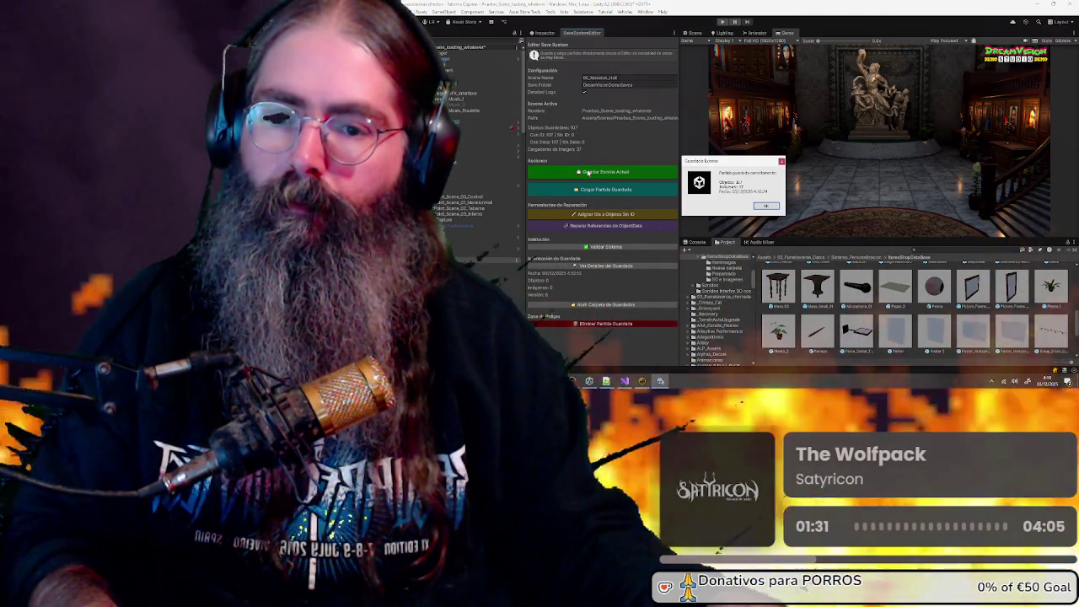
{"action": "left_click", "coordinate": [766, 207]}
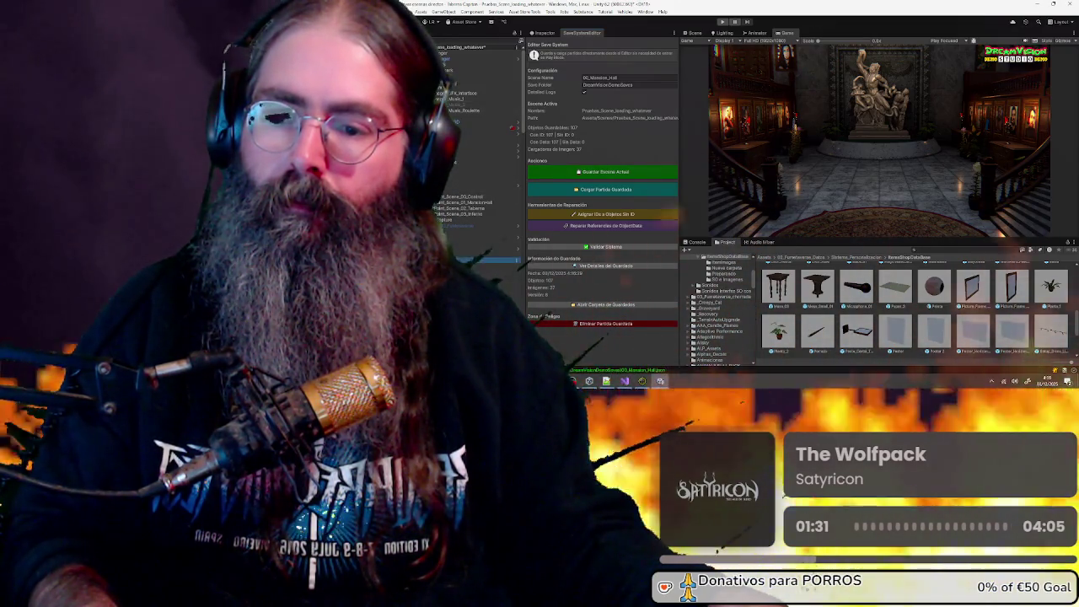
{"action": "left_click", "coordinate": [723, 22]}
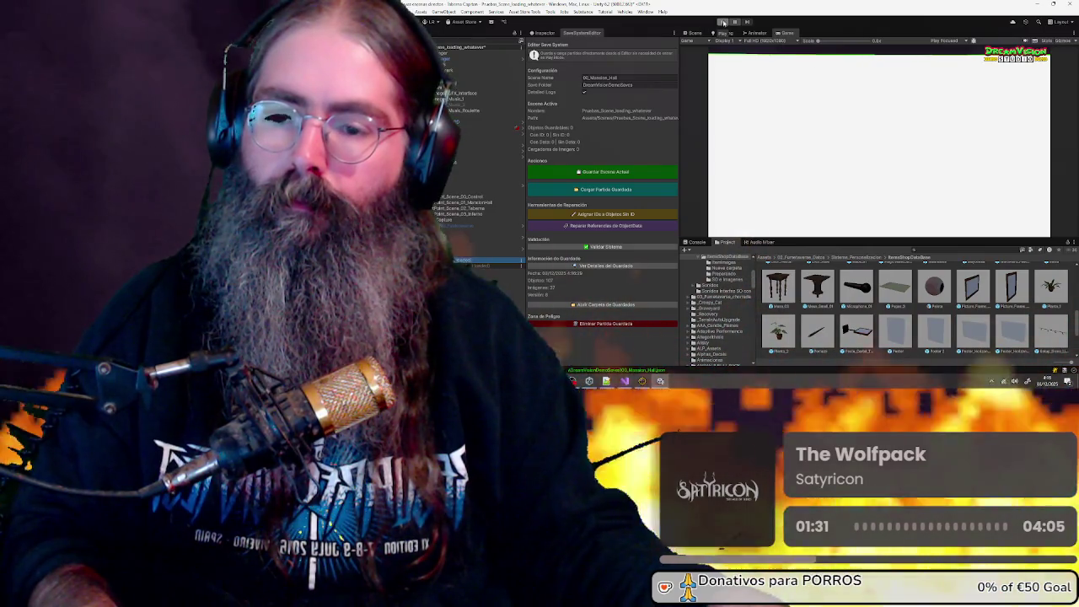
{"action": "left_click", "coordinate": [538, 37]}
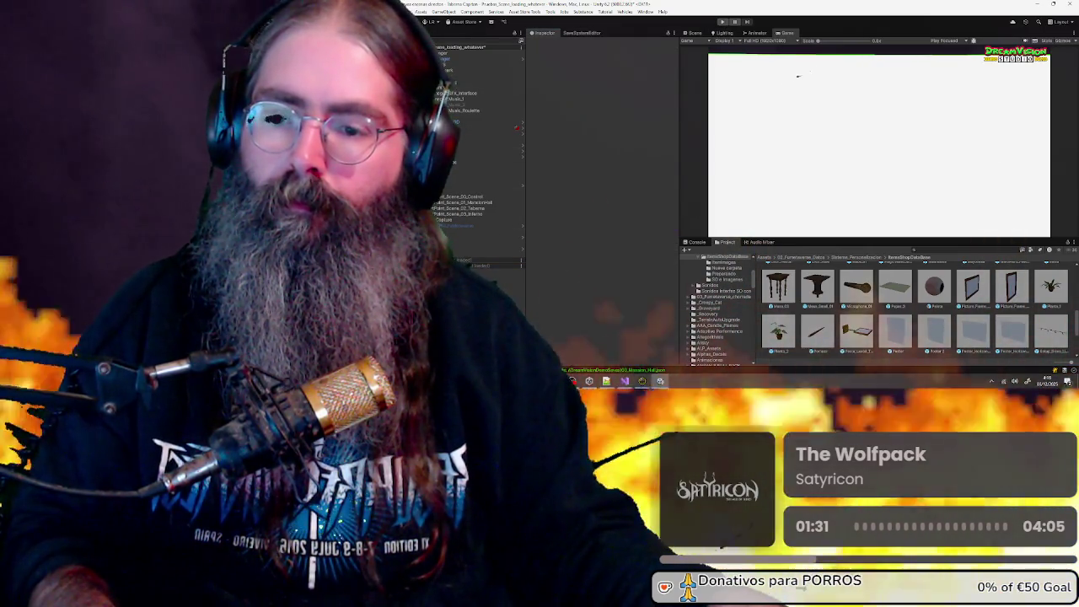
{"action": "left_click", "coordinate": [722, 22]}
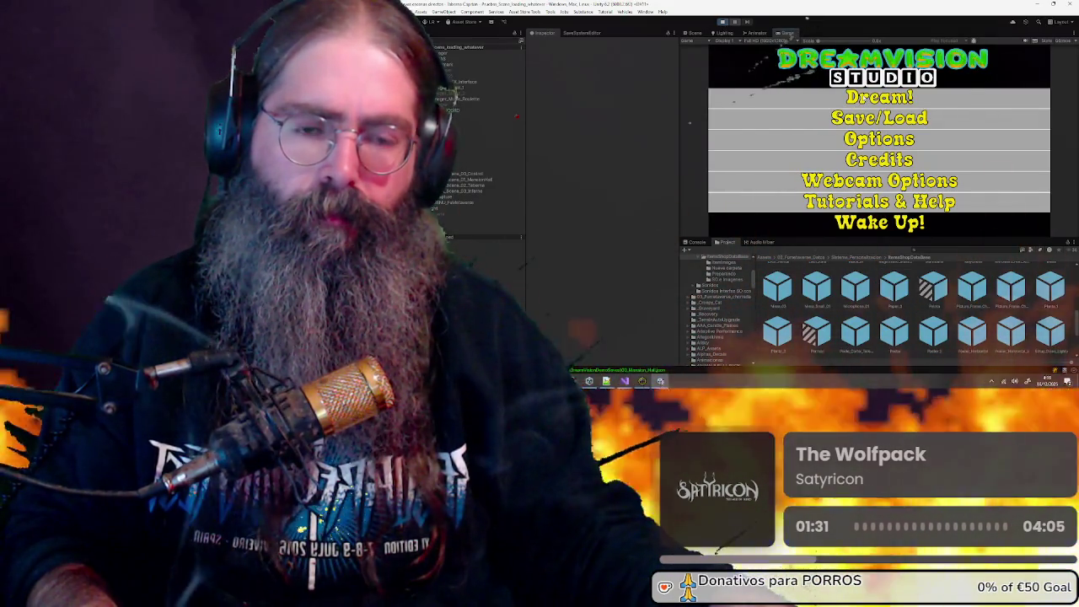
Choose Dream! on the main menu to load the mansion hall
{"action": "key", "text": "Return"}
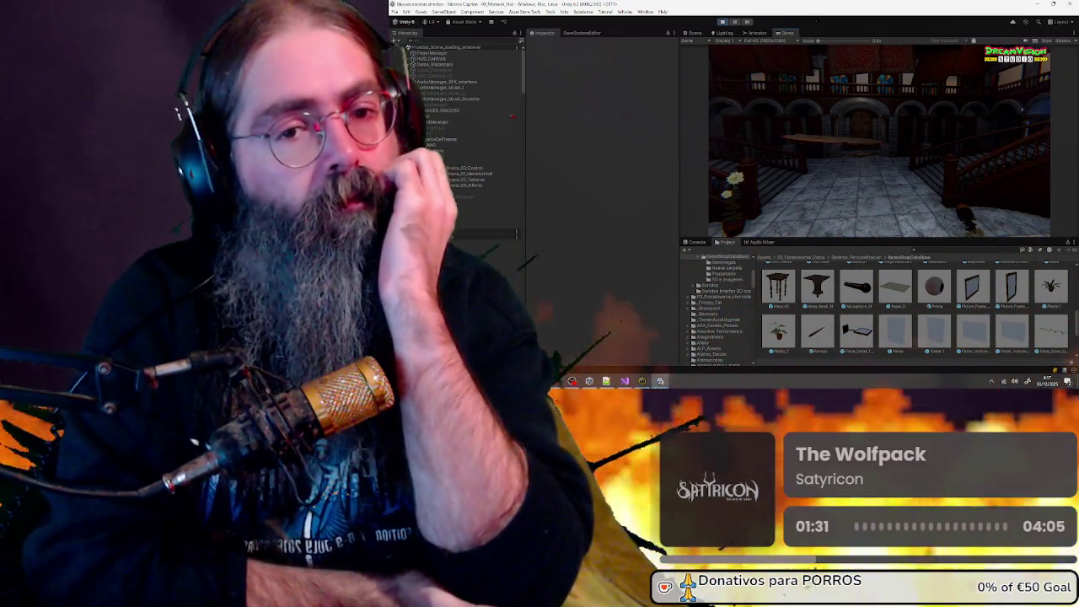
Open the shop inventory with B, open and close the pause menu, then return to scene editing
{"action": "key", "text": "b"}
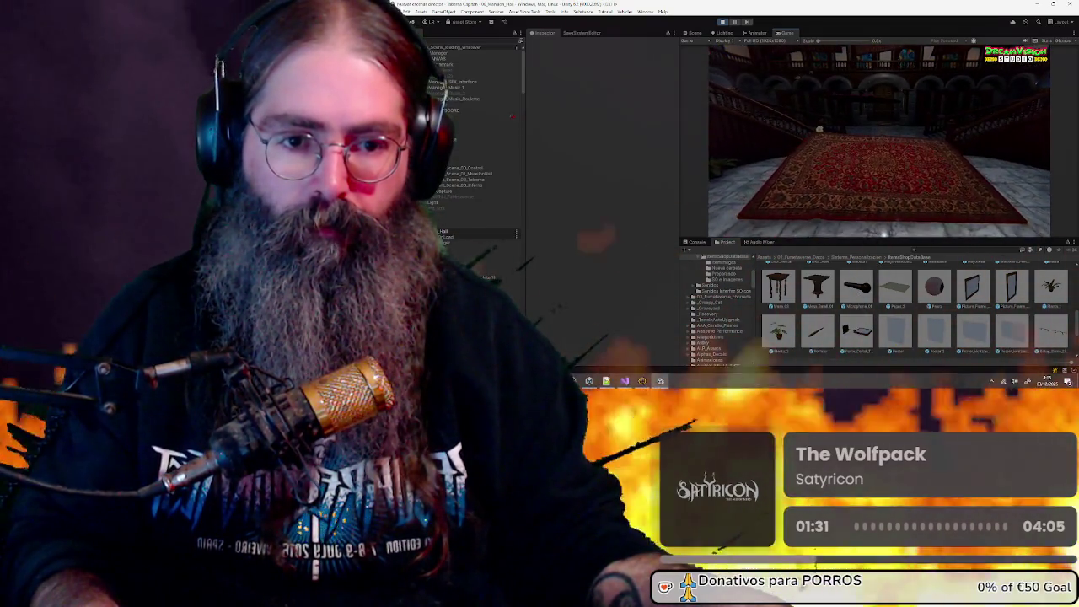
{"action": "key", "text": "Escape"}
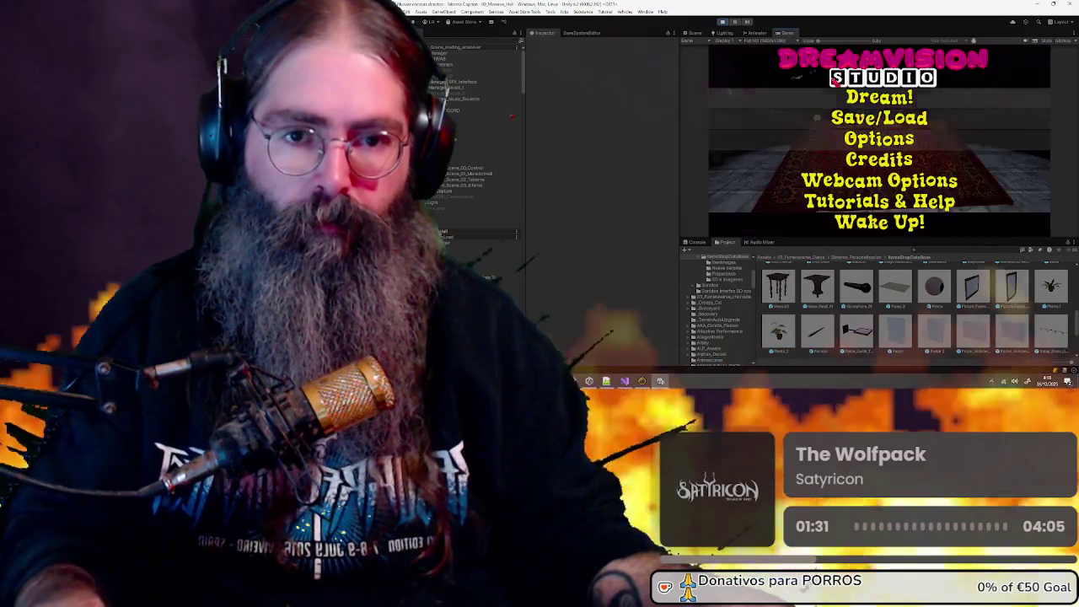
{"action": "key", "text": "Escape"}
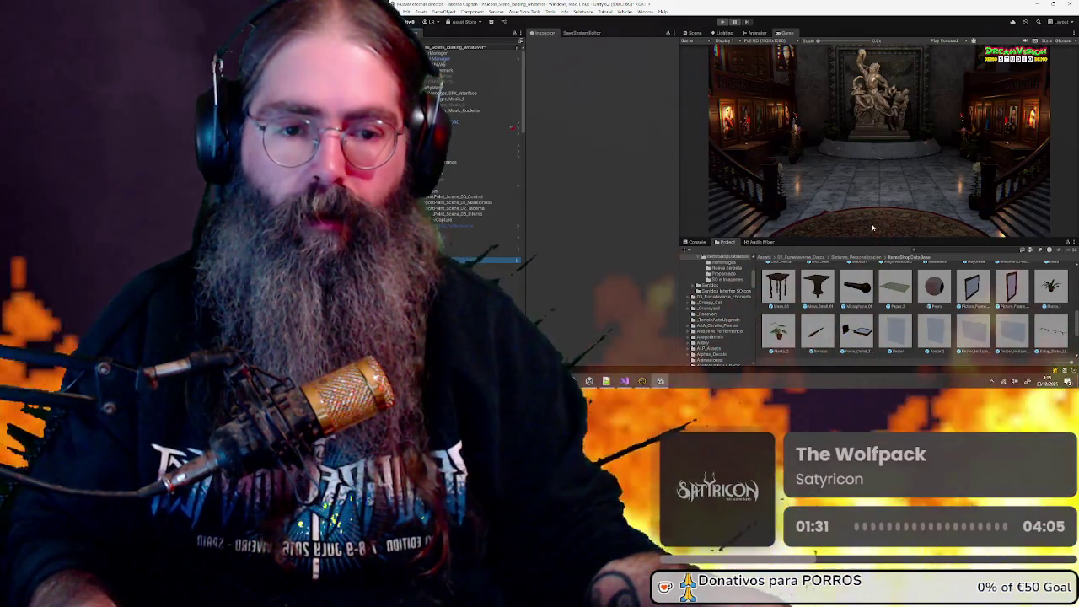
{"action": "left_click", "coordinate": [692, 32]}
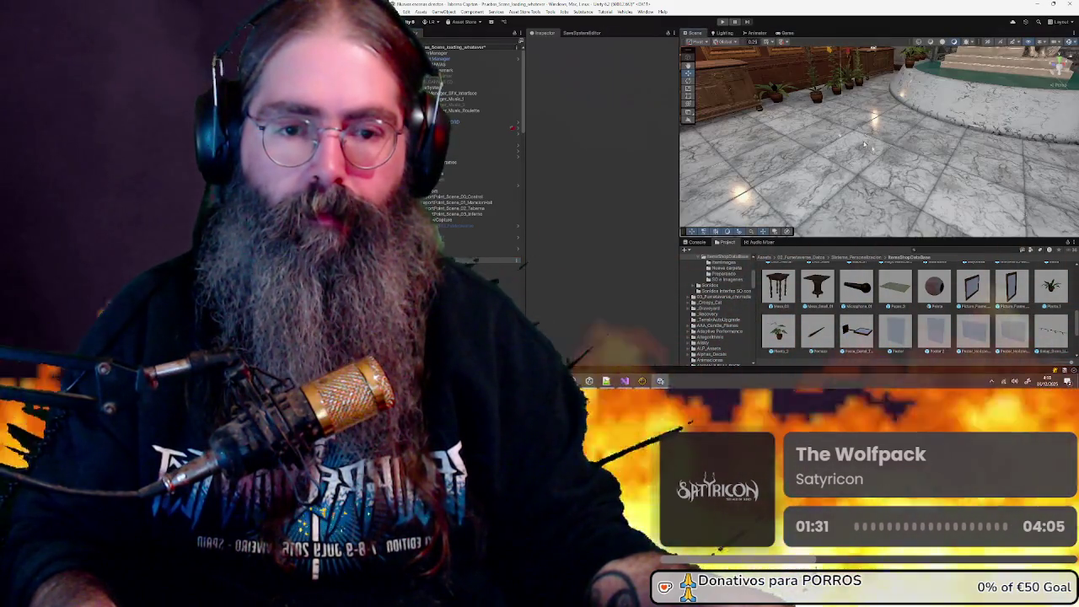
Make the hall rug's Rigidbody kinematic, then the Rigidbodies of all other rugs found in the Hierarchy
{"action": "left_click", "coordinate": [768, 137]}
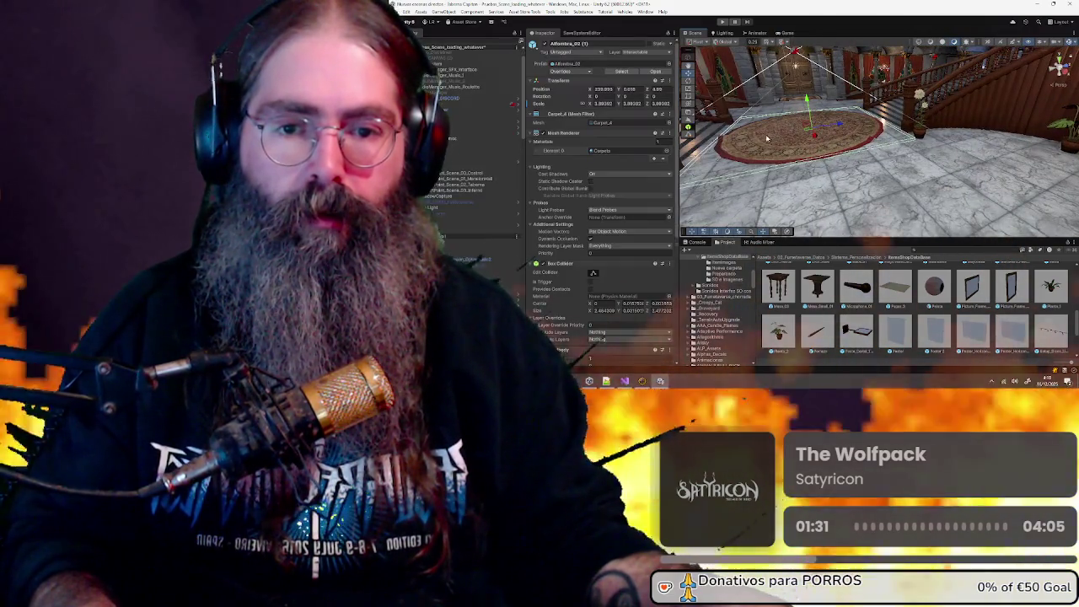
{"action": "scroll", "coordinate": [617, 214], "scroll_direction": "down", "scroll_amount": 5}
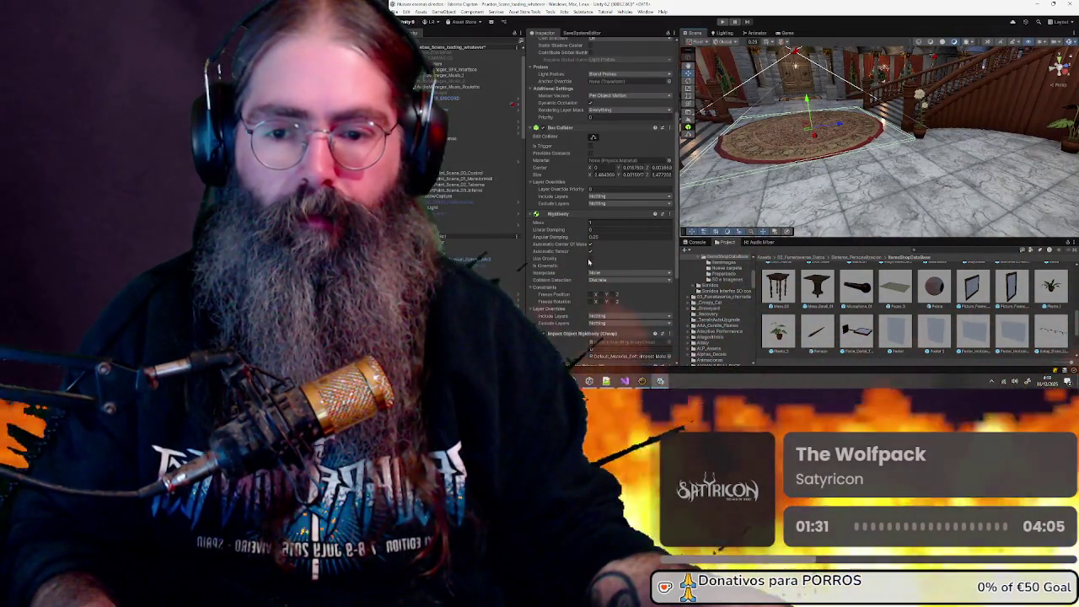
{"action": "left_click", "coordinate": [591, 266]}
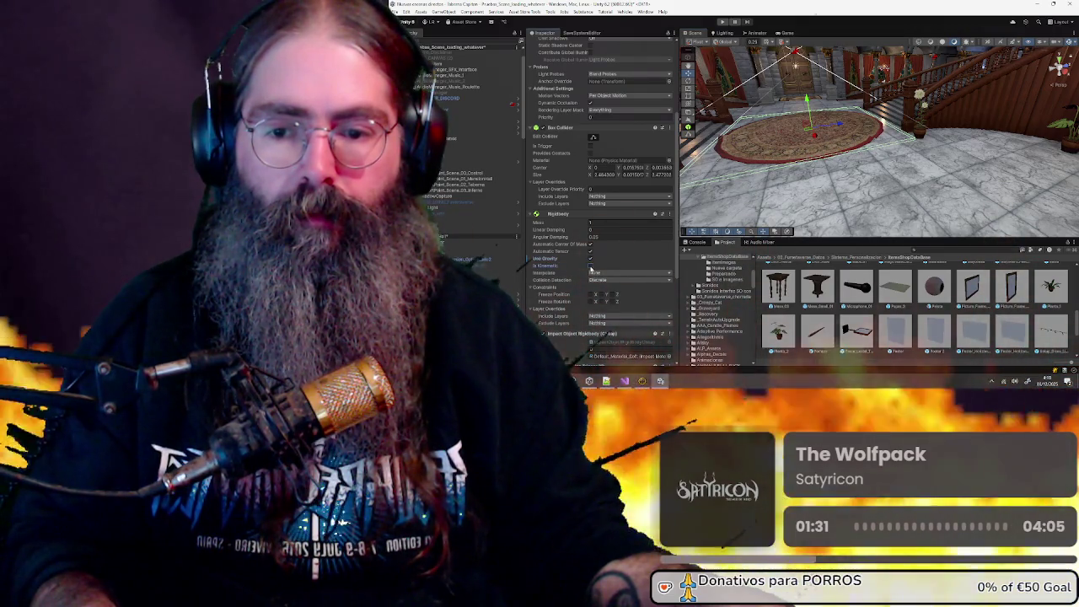
{"action": "key", "text": "f"}
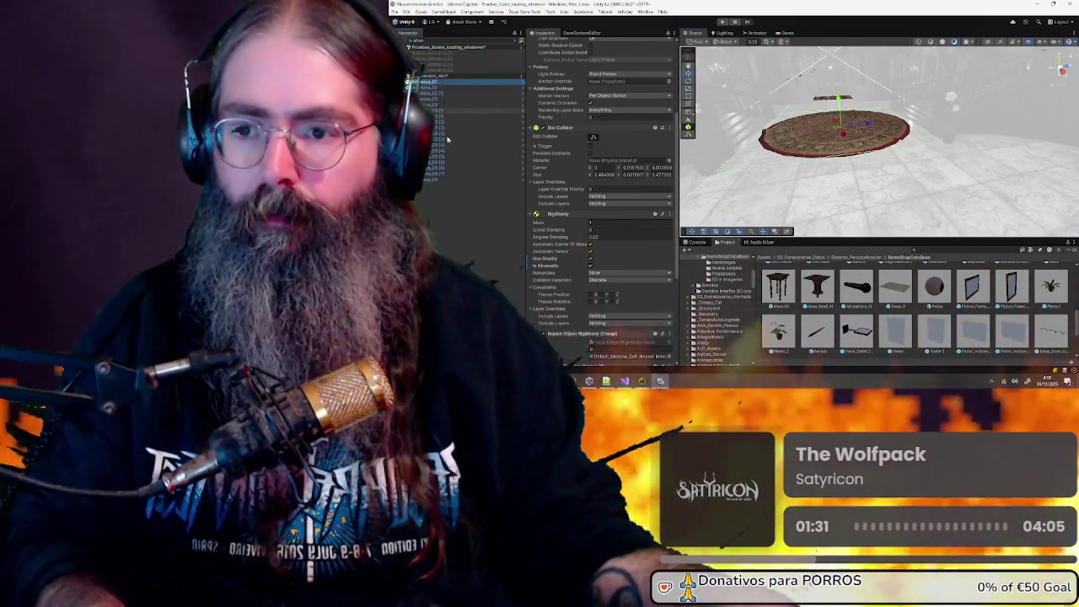
{"action": "left_click", "coordinate": [438, 82]}
{"action": "left_click", "coordinate": [453, 180], "text": "shift"}
{"action": "scroll", "coordinate": [601, 169], "scroll_direction": "down", "scroll_amount": 2}
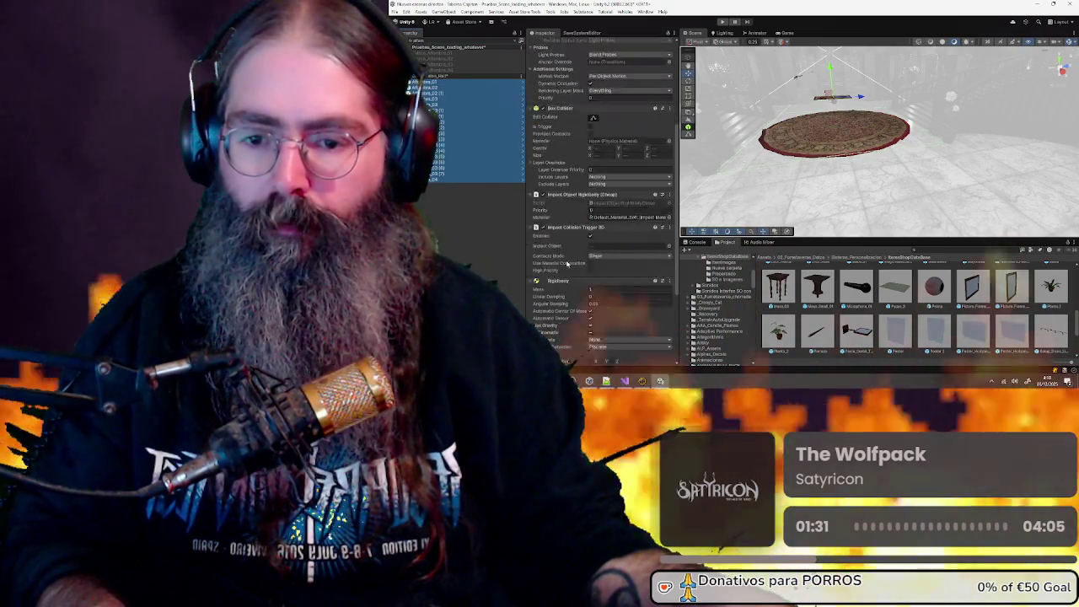
{"action": "left_click", "coordinate": [589, 275]}
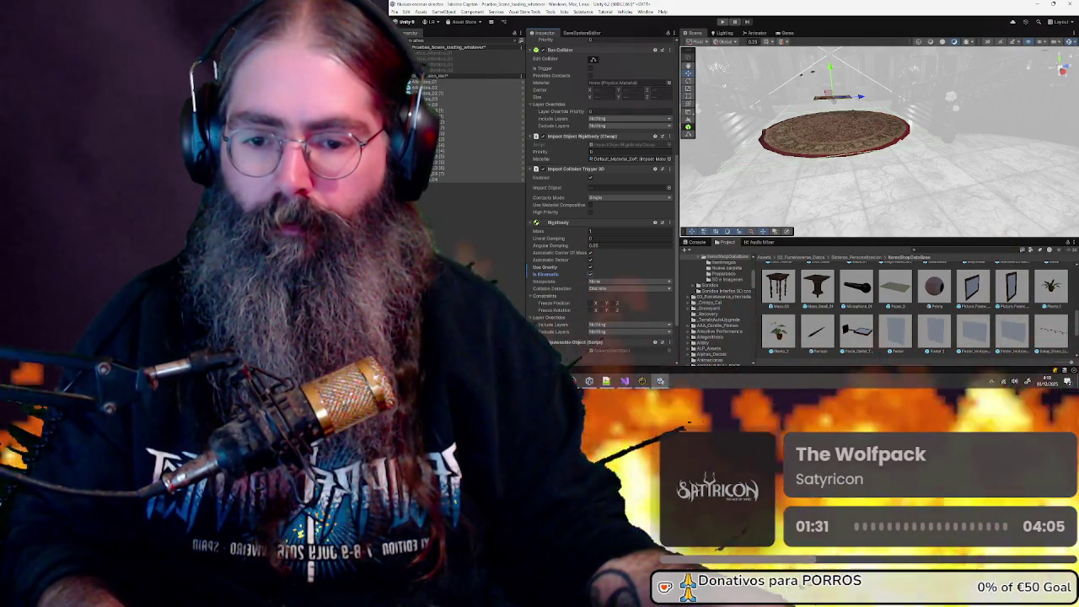
{"action": "scroll", "coordinate": [590, 253], "scroll_direction": "up", "scroll_amount": 6}
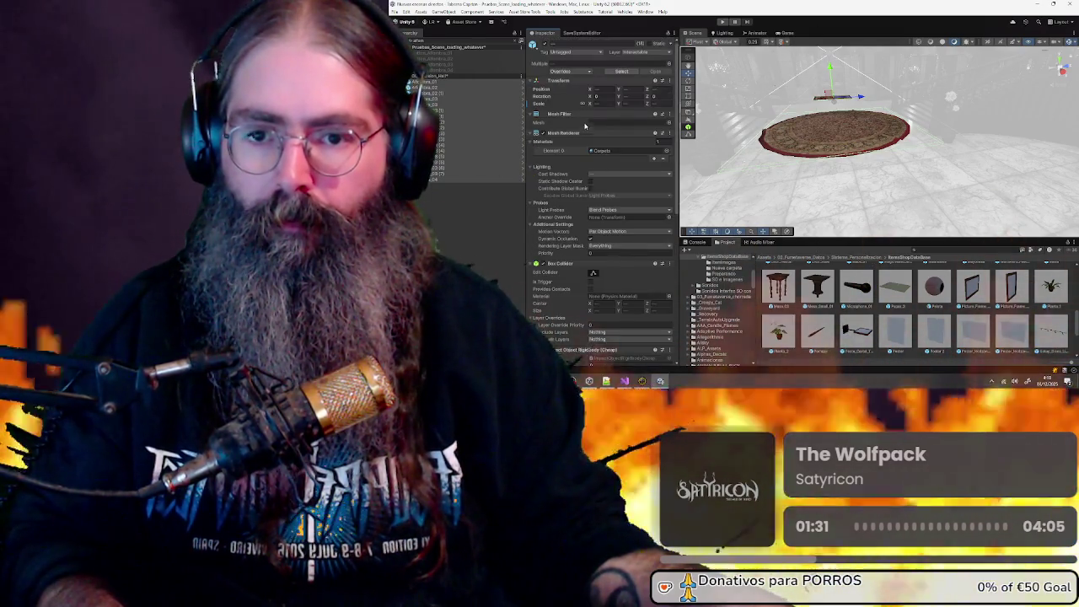
{"action": "scroll", "coordinate": [611, 143], "scroll_direction": "up", "scroll_amount": 1}
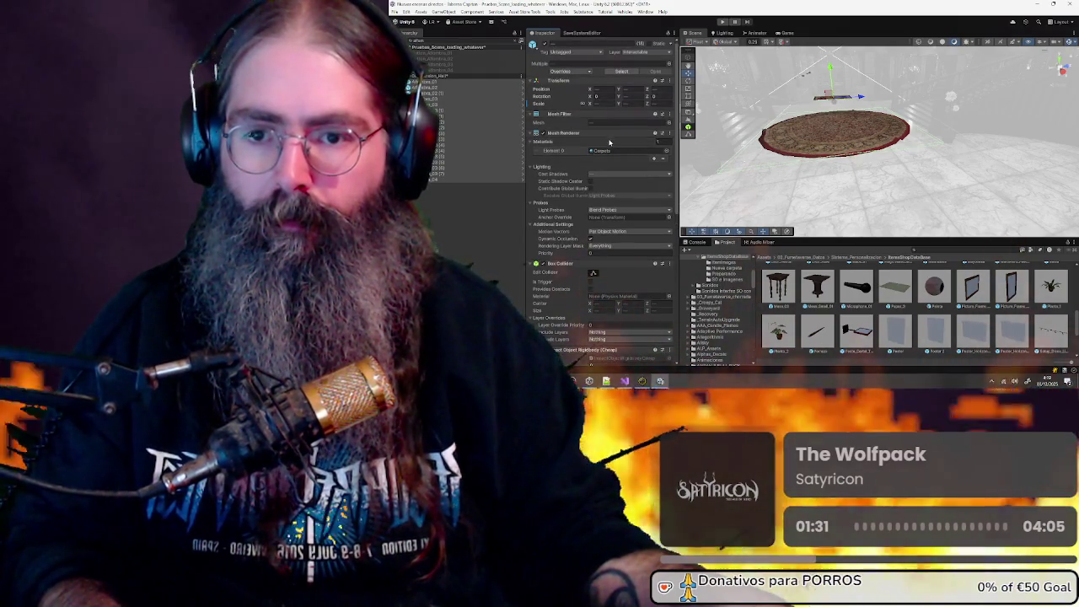
Reload the mansion scene, accept the unsaved-changes prompt, and show the SaveSystemEditor tab
{"action": "left_click", "coordinate": [450, 76]}
{"action": "right_click", "coordinate": [450, 76]}
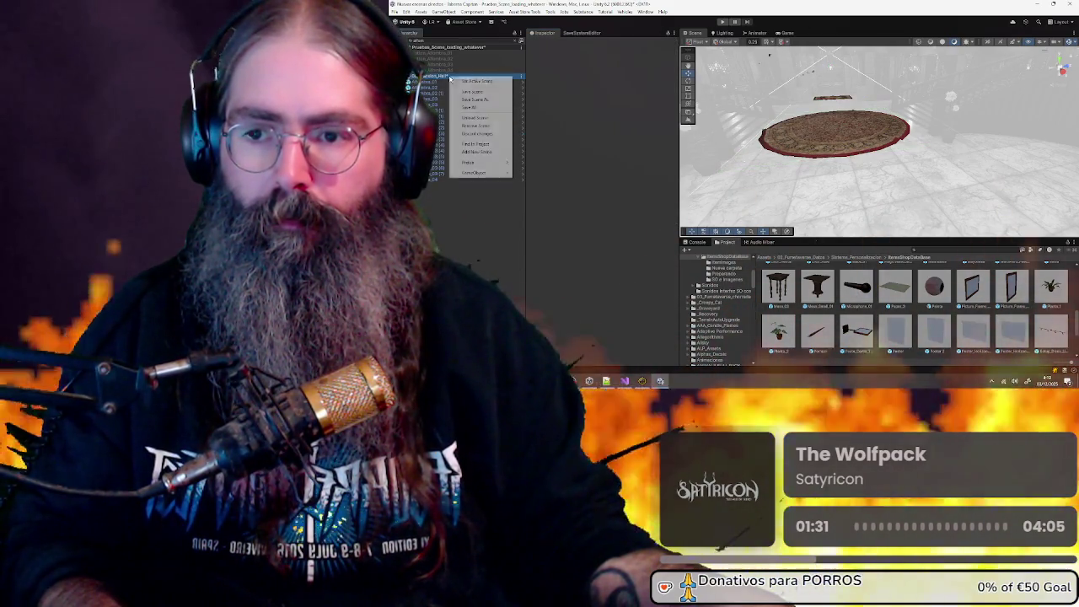
{"action": "left_click", "coordinate": [475, 117]}
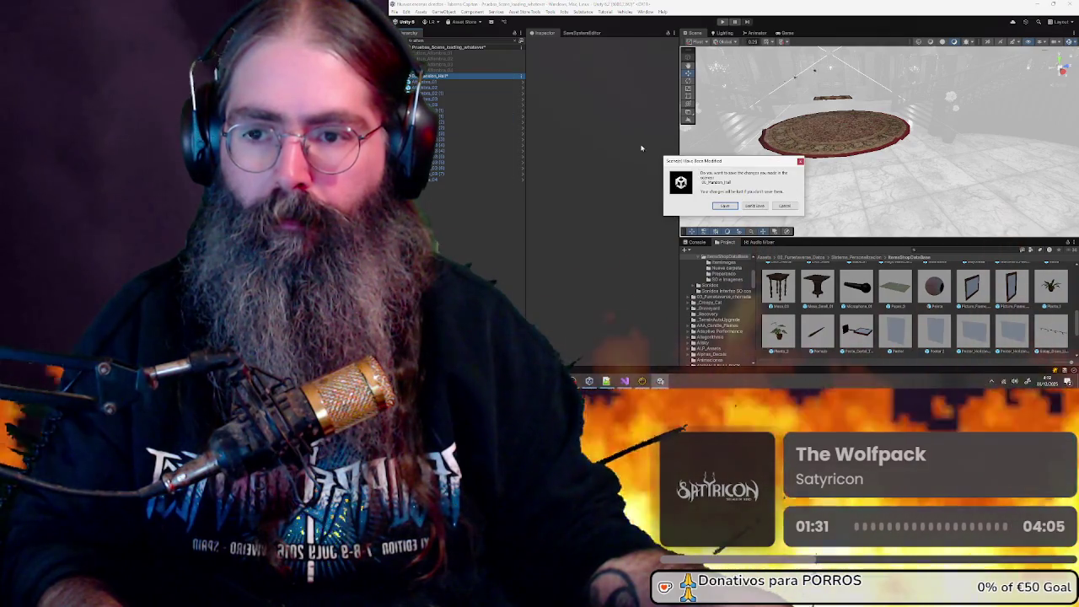
{"action": "key", "text": "Return"}
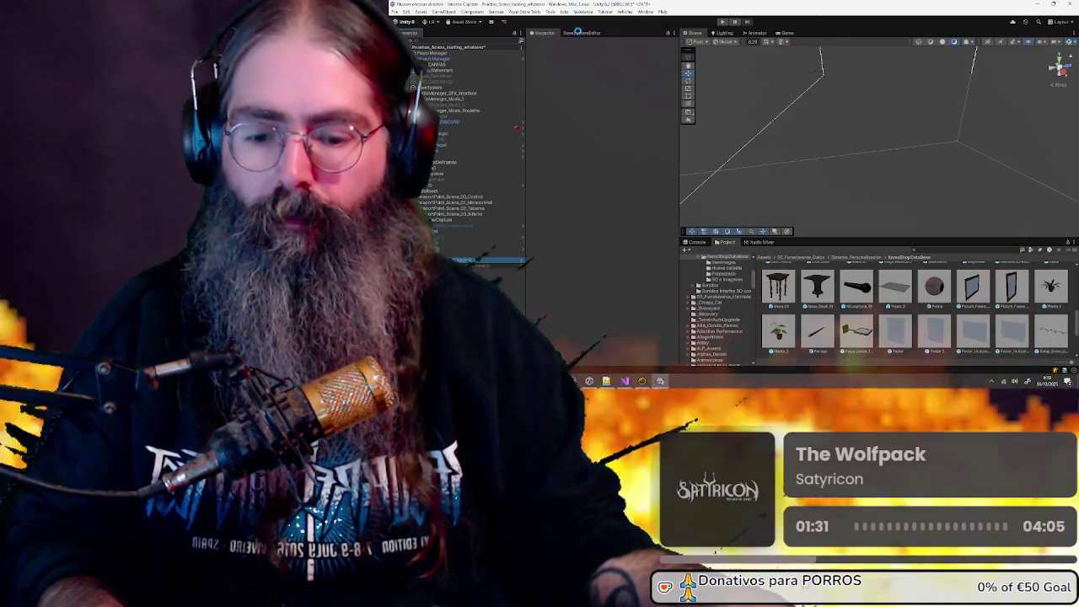
{"action": "left_click", "coordinate": [579, 34]}
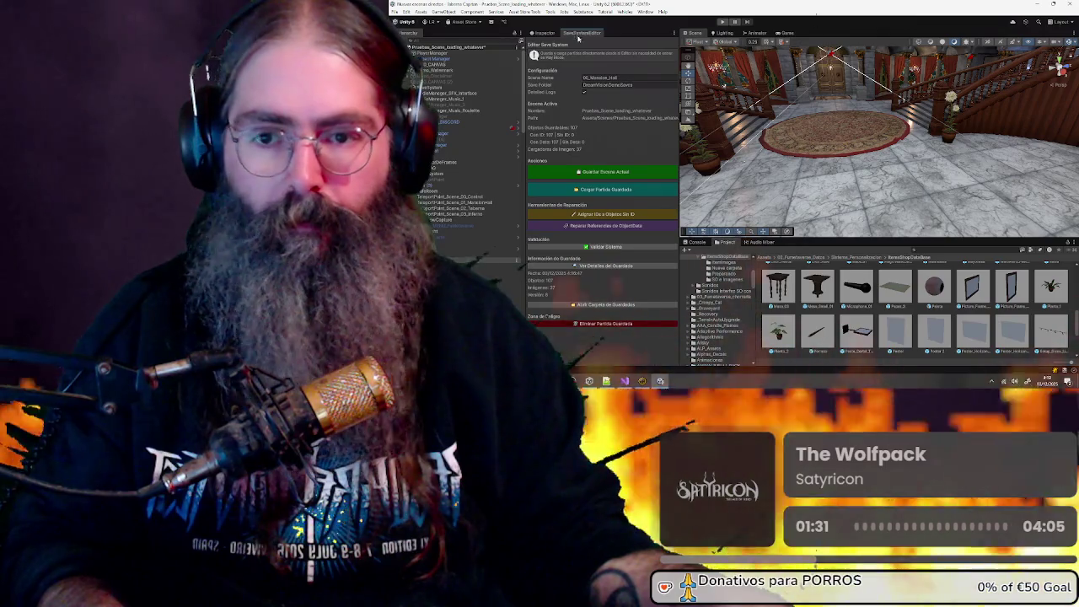
Save the scene with Guardar Escena Actual, confirm, and launch a new Play test to the main menu
{"action": "left_click", "coordinate": [590, 173]}
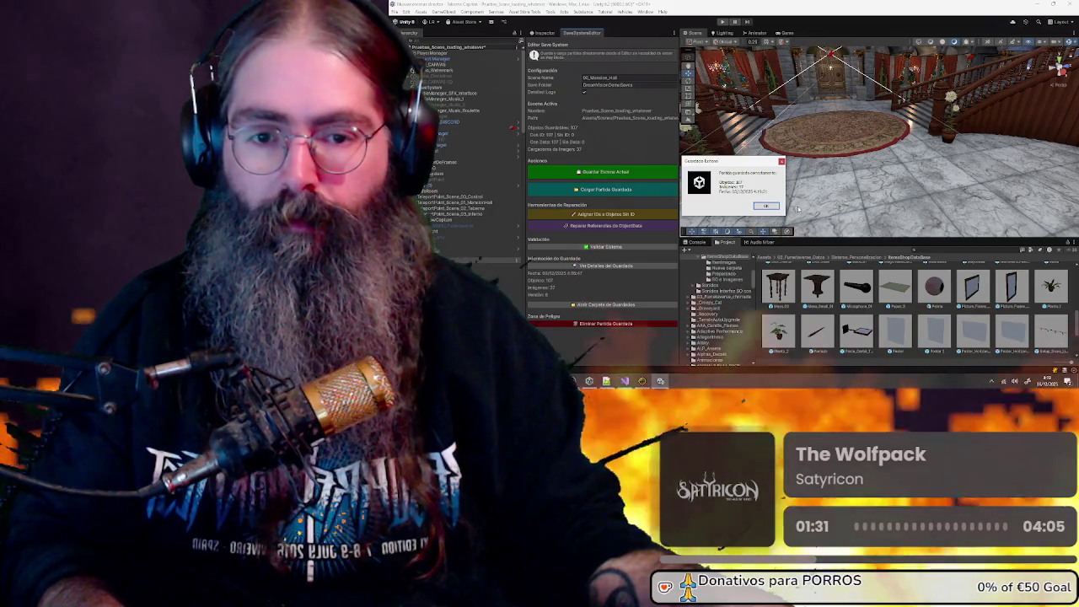
{"action": "left_click", "coordinate": [766, 207]}
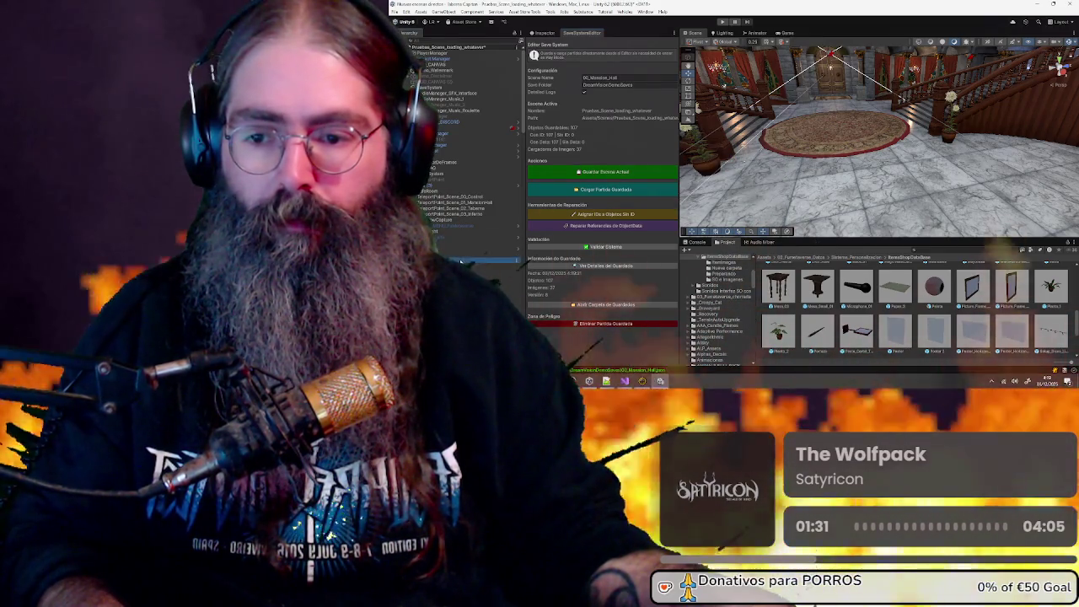
{"action": "left_click", "coordinate": [477, 261]}
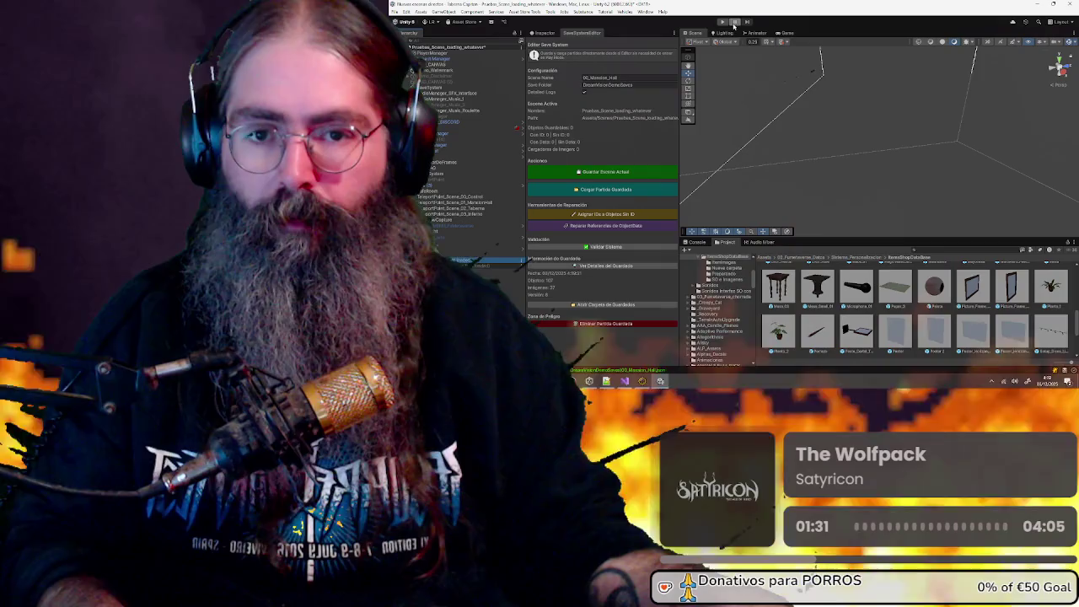
{"action": "left_click", "coordinate": [544, 33]}
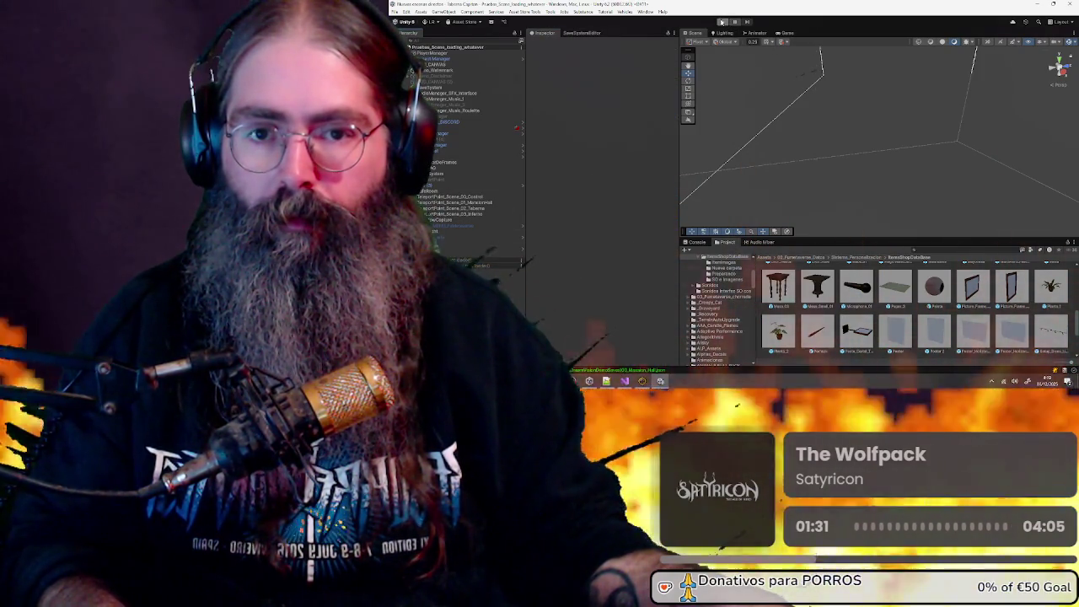
{"action": "left_click", "coordinate": [721, 22]}
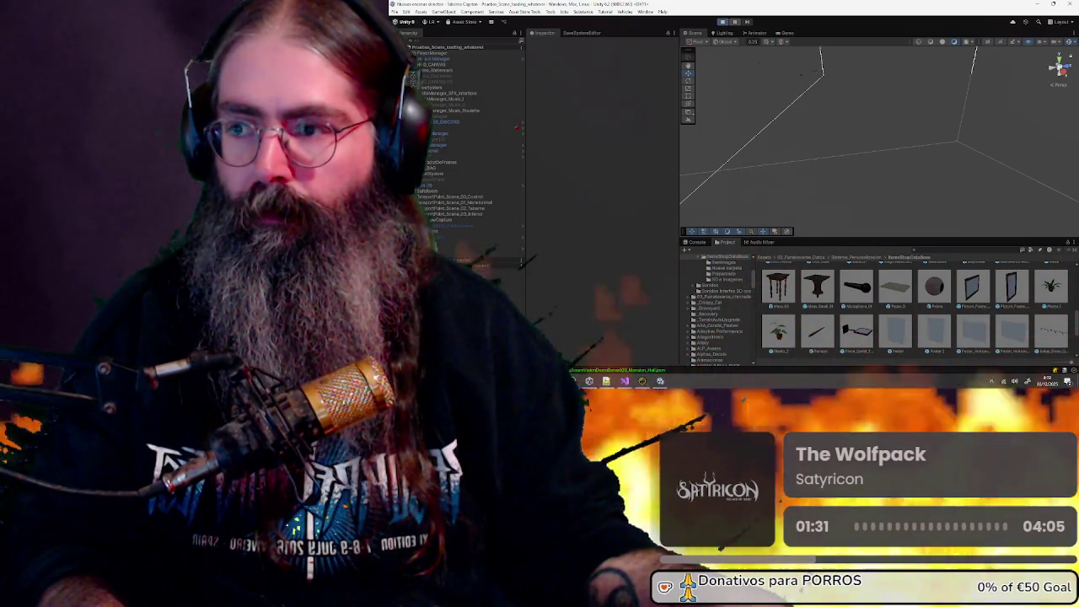
{"action": "scroll", "coordinate": [463, 143], "scroll_direction": "down", "scroll_amount": 1}
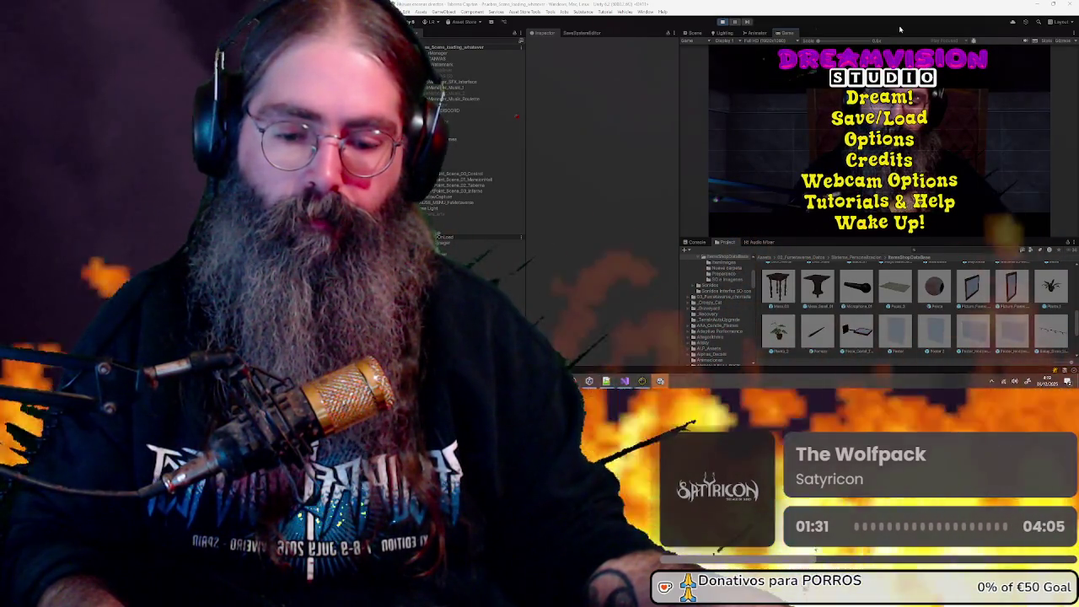
Enter the mansion hall via Dream! from the main menu, then stop Play mode
{"action": "key", "text": "Return"}
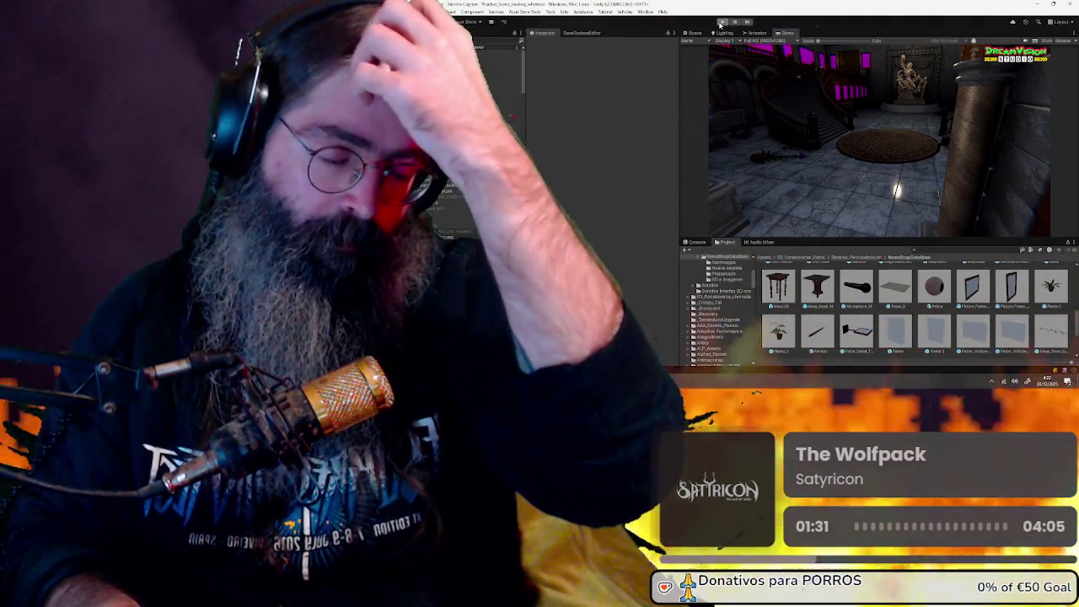
{"action": "left_click", "coordinate": [721, 22]}
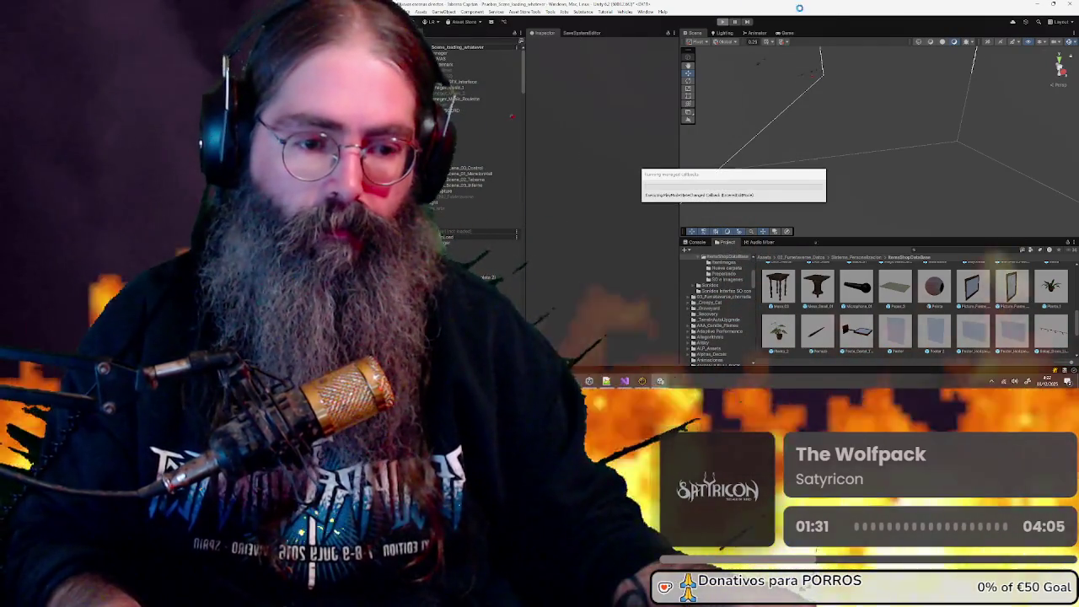
Select the Picture_Frame_Cheap_Horizontal prefab and review its components in the Inspector
{"action": "left_click", "coordinate": [970, 286]}
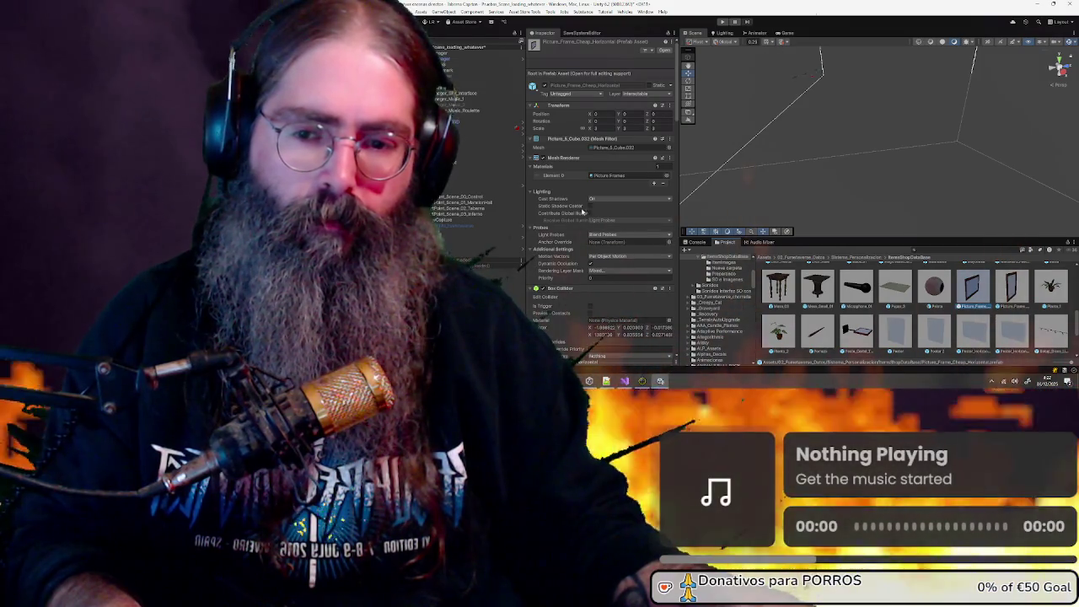
{"action": "scroll", "coordinate": [564, 209], "scroll_direction": "down", "scroll_amount": 3}
{"action": "scroll", "coordinate": [564, 209], "scroll_direction": "down", "scroll_amount": 10}
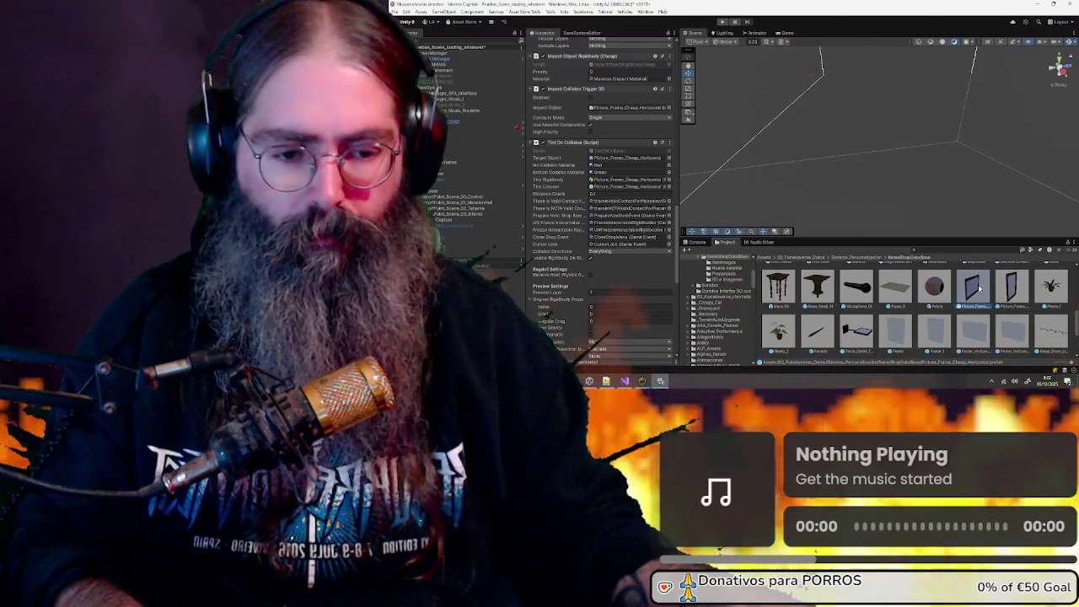
{"action": "scroll", "coordinate": [635, 239], "scroll_direction": "up", "scroll_amount": 4}
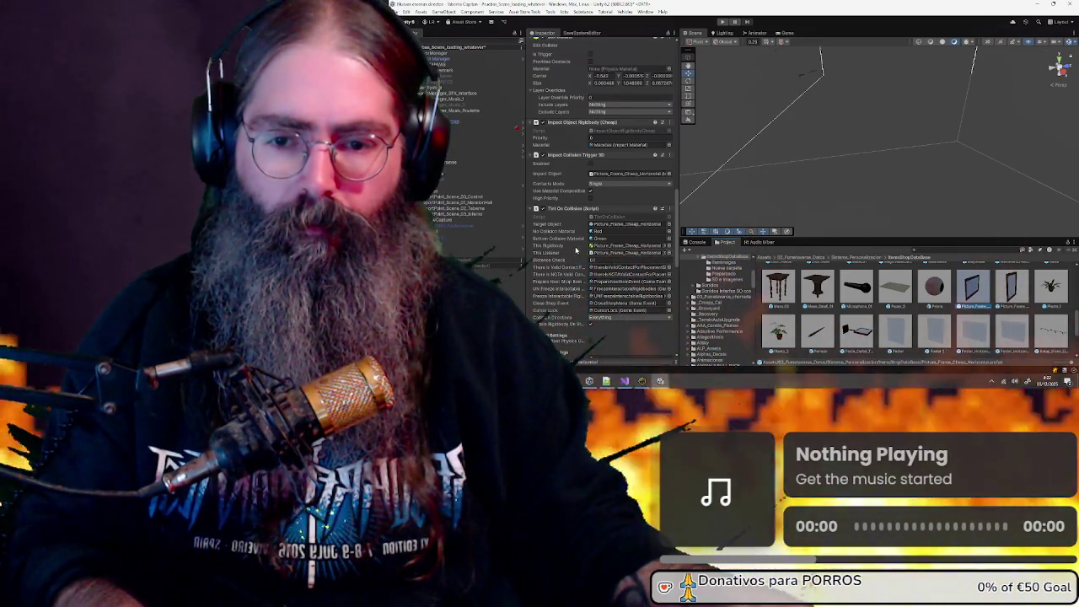
{"action": "scroll", "coordinate": [571, 220], "scroll_direction": "down", "scroll_amount": 8}
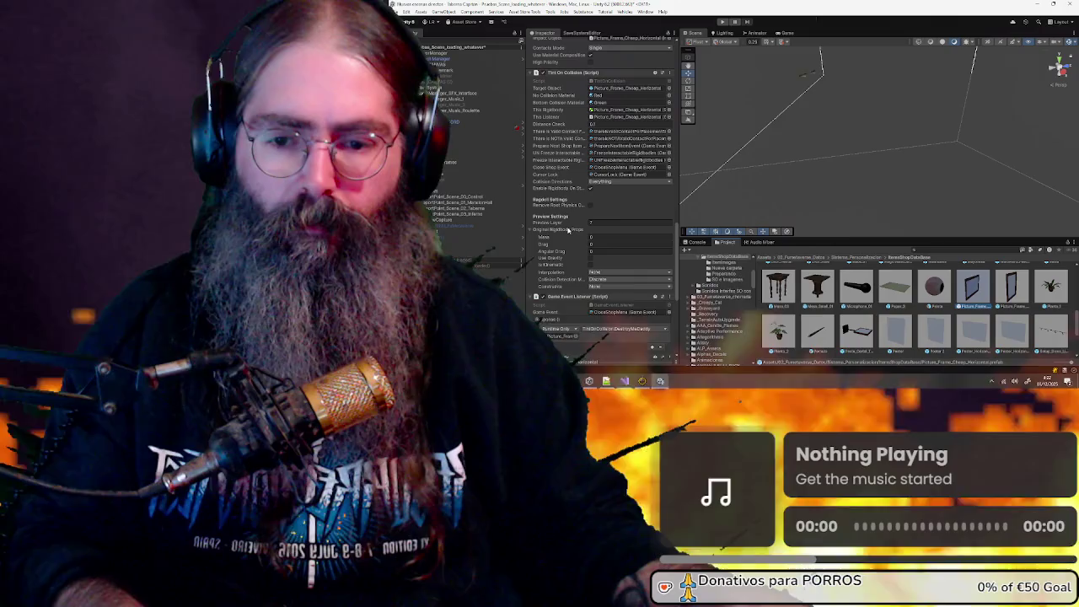
{"action": "scroll", "coordinate": [569, 230], "scroll_direction": "down", "scroll_amount": 15}
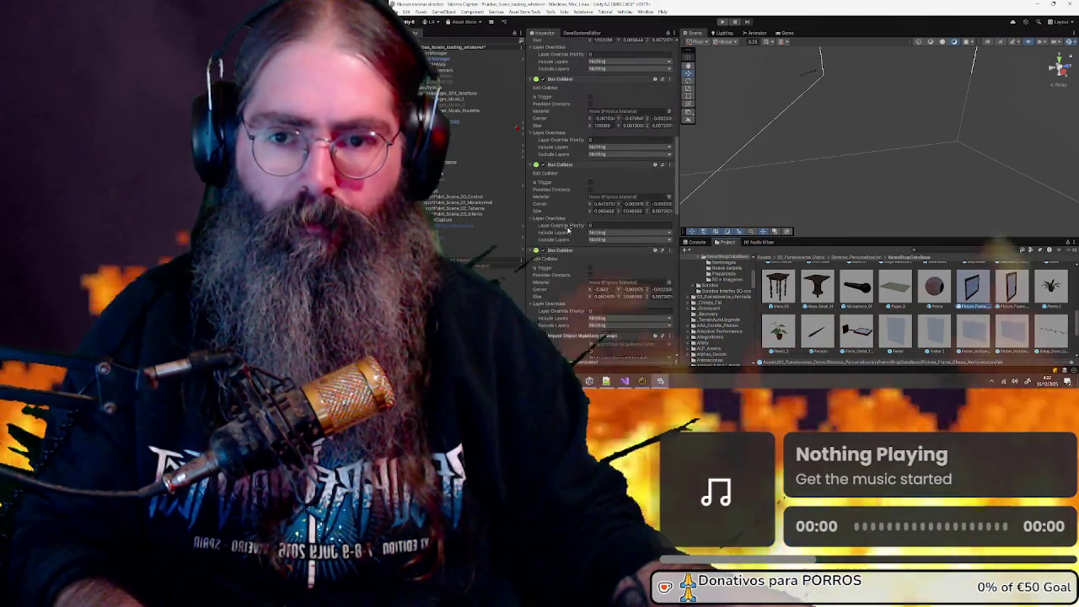
{"action": "scroll", "coordinate": [569, 229], "scroll_direction": "up", "scroll_amount": 15}
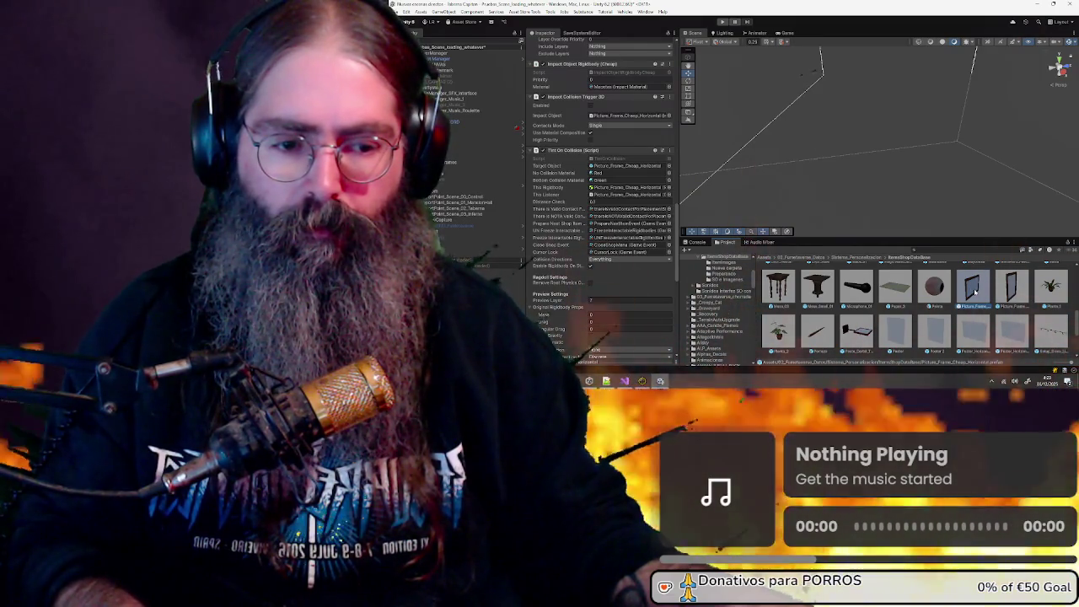
{"action": "scroll", "coordinate": [976, 292], "scroll_direction": "up", "scroll_amount": 1}
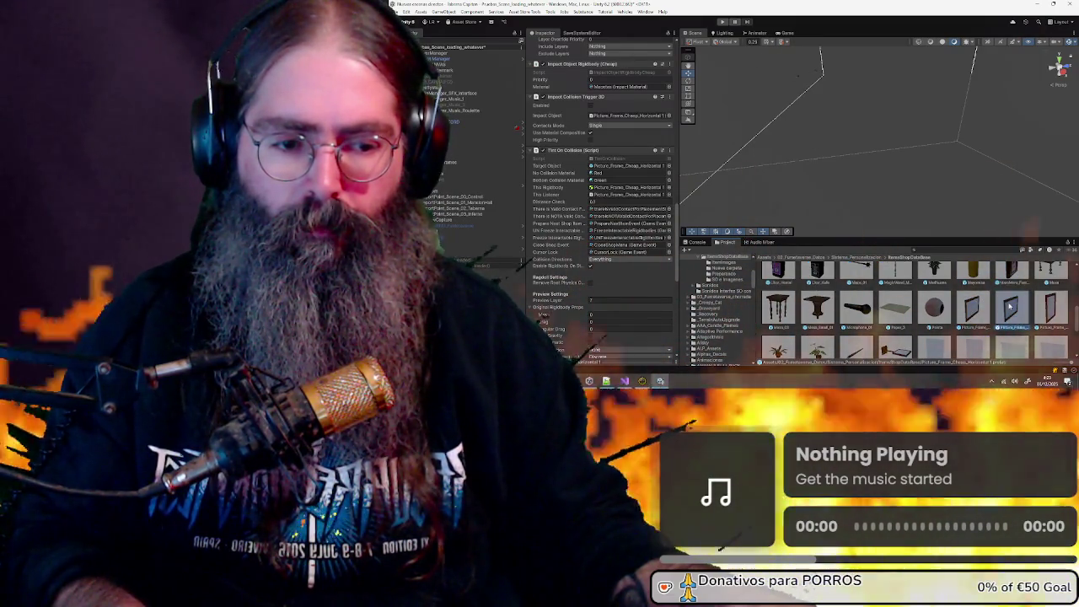
{"action": "scroll", "coordinate": [656, 172], "scroll_direction": "up", "scroll_amount": 10}
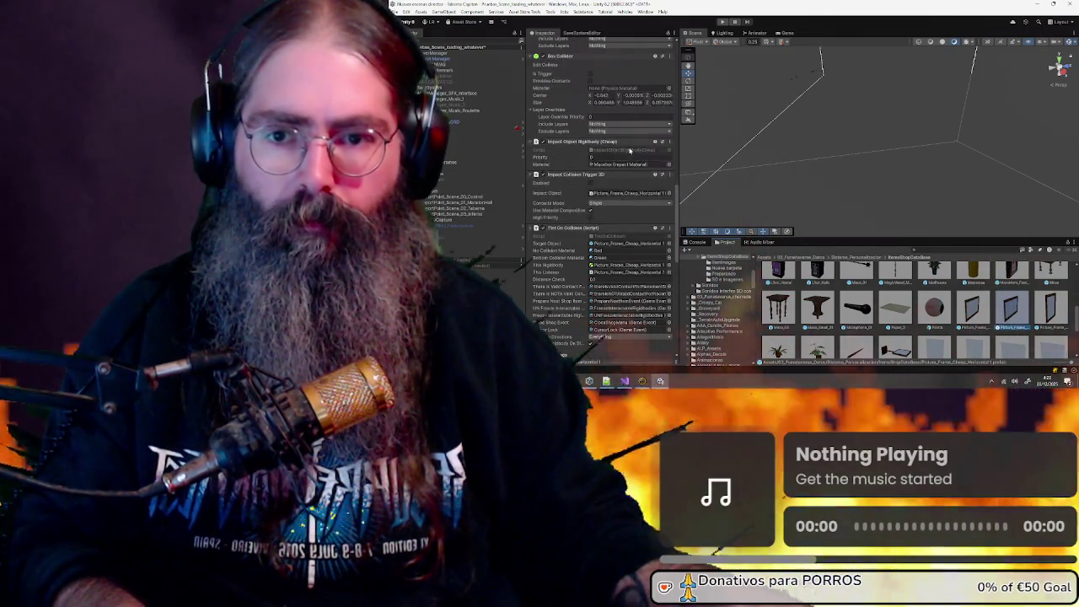
{"action": "scroll", "coordinate": [654, 76], "scroll_direction": "up", "scroll_amount": 5}
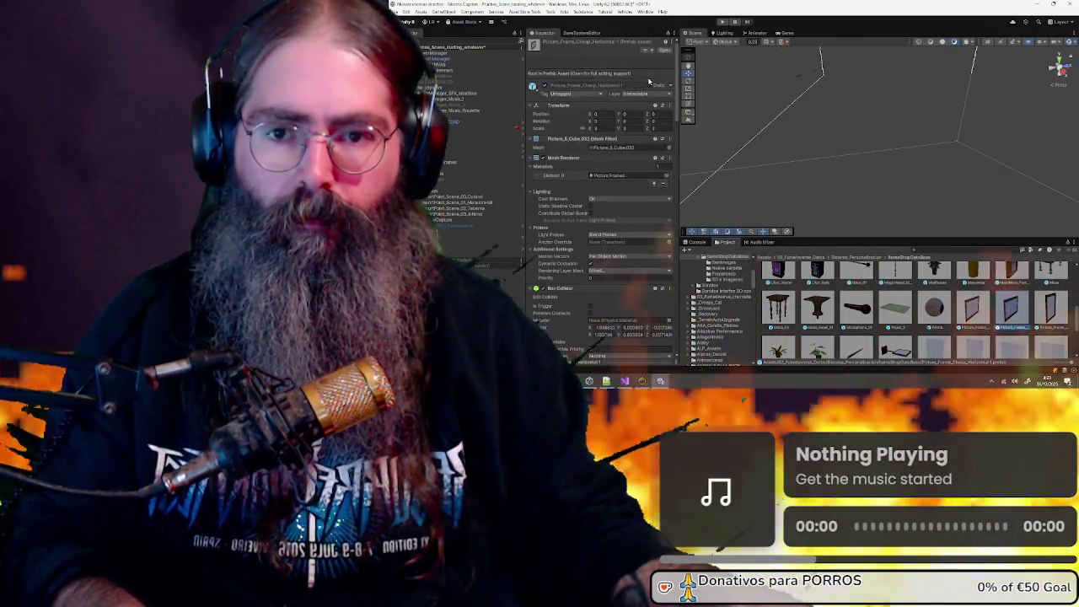
Open the prefab in isolation and disable its Mesh Renderer so only the collider outlines show
{"action": "left_click", "coordinate": [668, 52]}
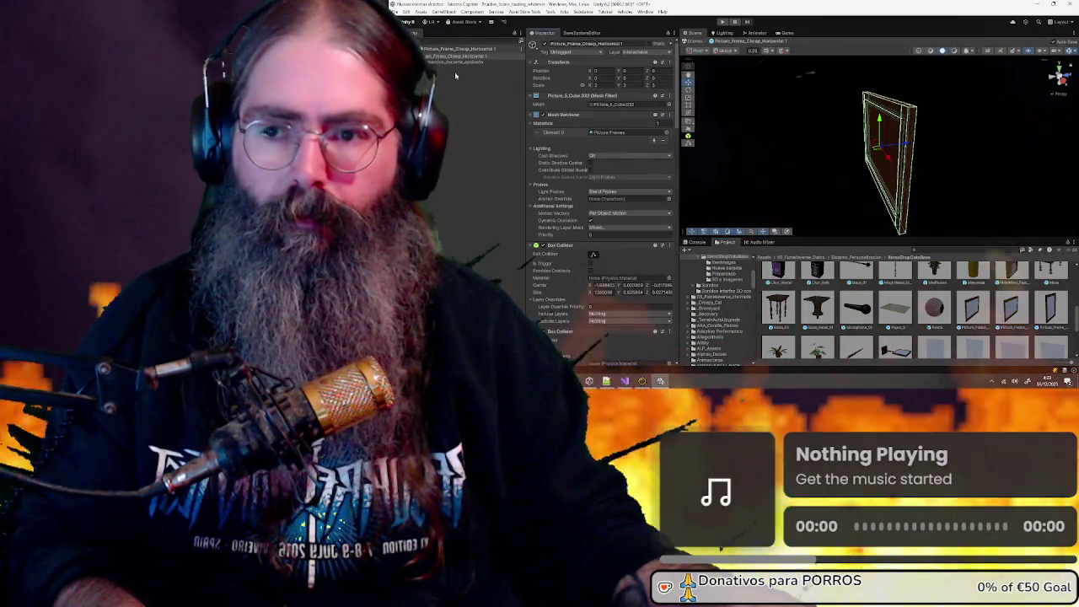
{"action": "scroll", "coordinate": [605, 144], "scroll_direction": "down", "scroll_amount": 1}
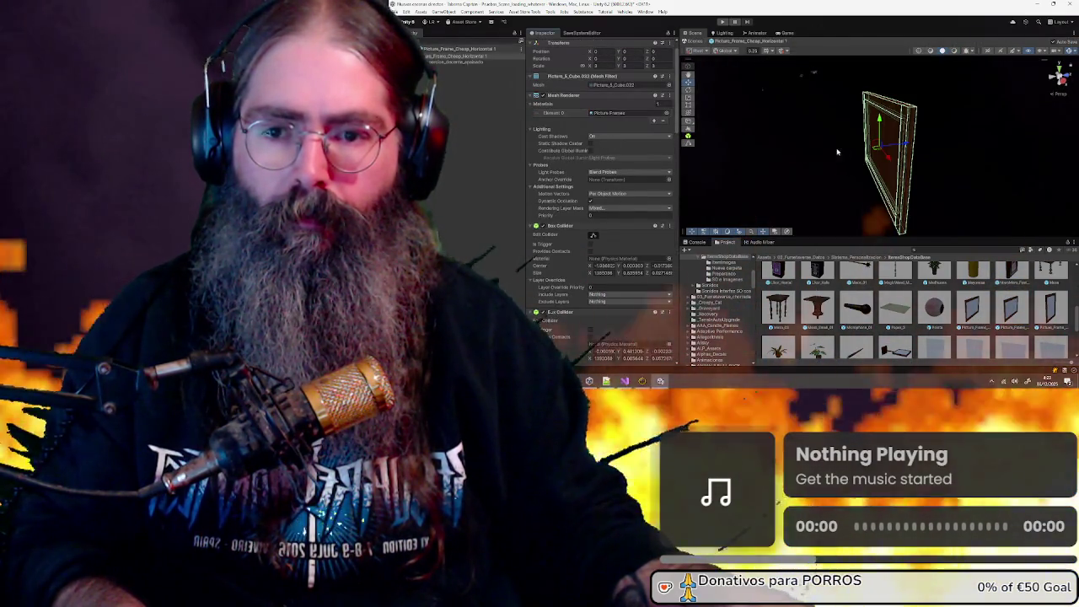
{"action": "mouse_move", "coordinate": [852, 152]}
{"action": "left_mouse_down"}
{"action": "mouse_move", "coordinate": [880, 148]}
{"action": "mouse_move", "coordinate": [803, 141]}
{"action": "left_mouse_up"}
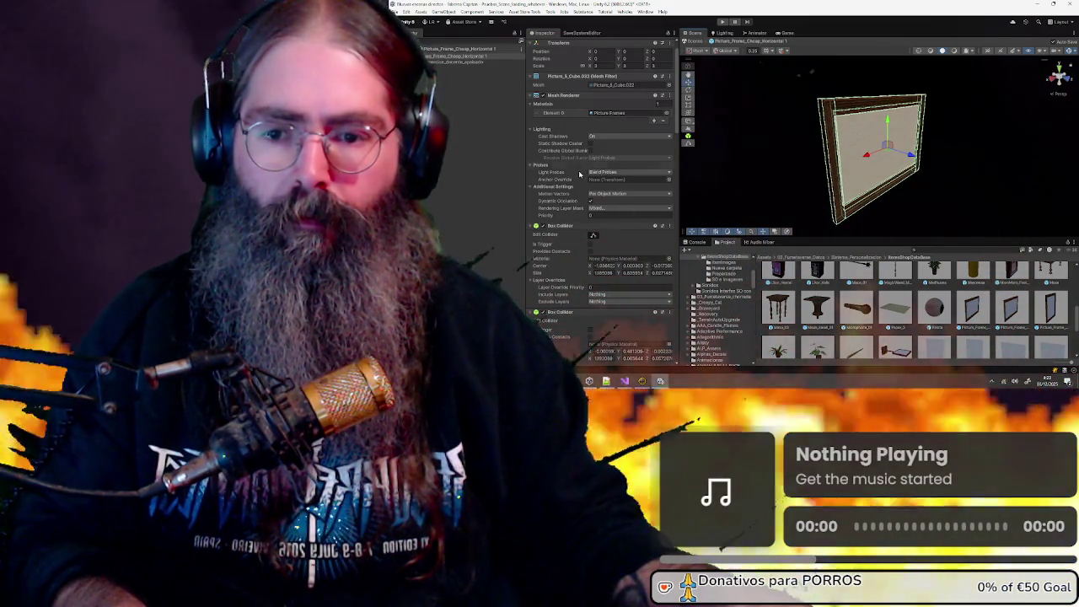
{"action": "scroll", "coordinate": [590, 169], "scroll_direction": "down", "scroll_amount": 10}
{"action": "scroll", "coordinate": [580, 175], "scroll_direction": "down", "scroll_amount": 10}
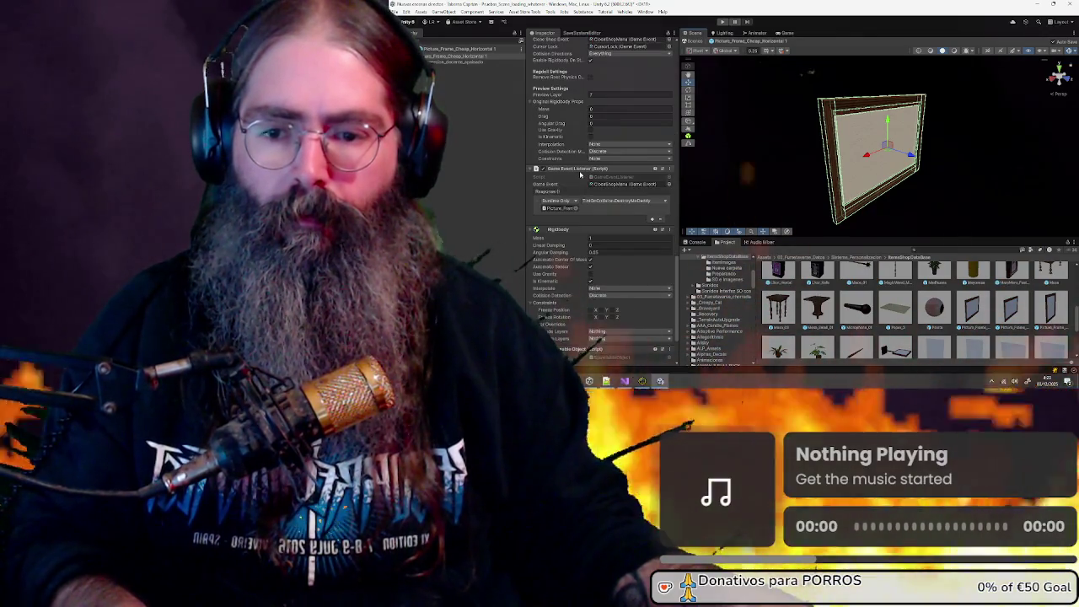
{"action": "scroll", "coordinate": [580, 175], "scroll_direction": "up", "scroll_amount": 20}
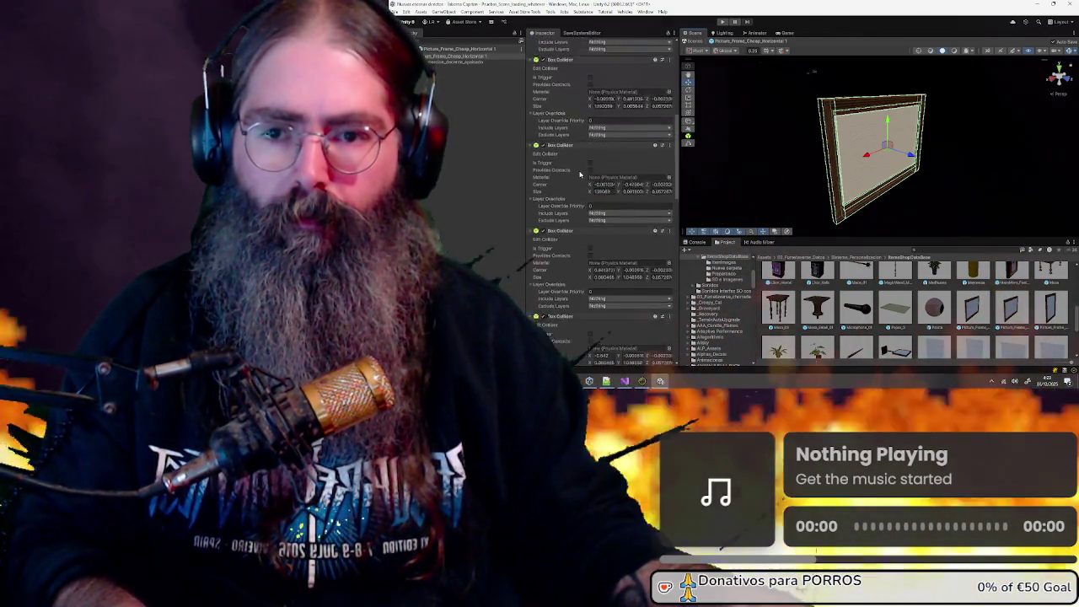
{"action": "scroll", "coordinate": [580, 175], "scroll_direction": "down", "scroll_amount": 1}
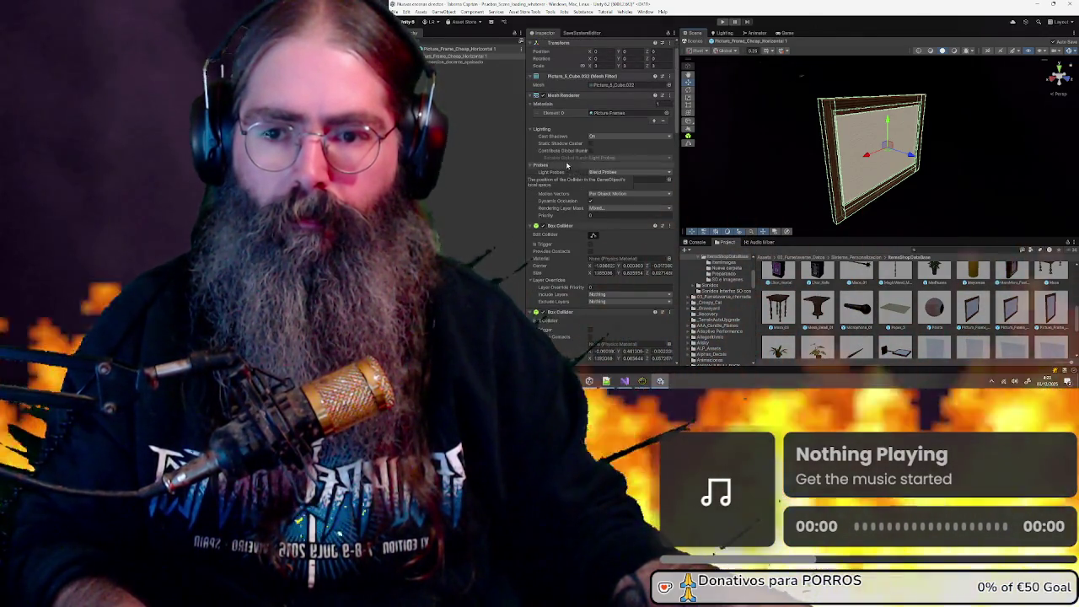
{"action": "left_click", "coordinate": [541, 95]}
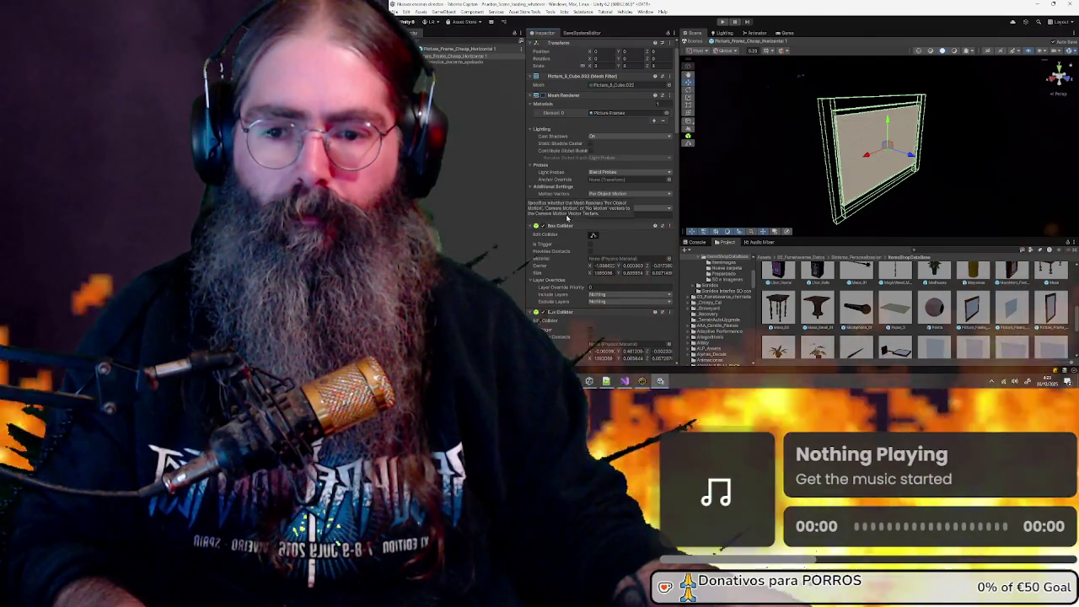
{"action": "scroll", "coordinate": [570, 224], "scroll_direction": "down", "scroll_amount": 3}
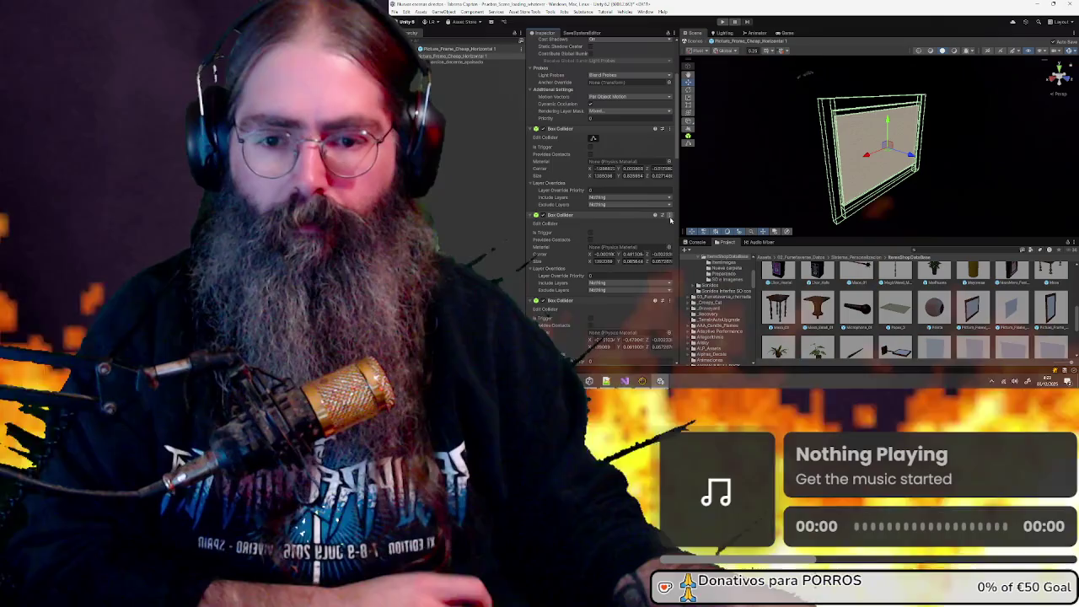
Remove the extra Box Colliders with Remove Component until one remains, then orbit to verify it
{"action": "left_click", "coordinate": [671, 216]}
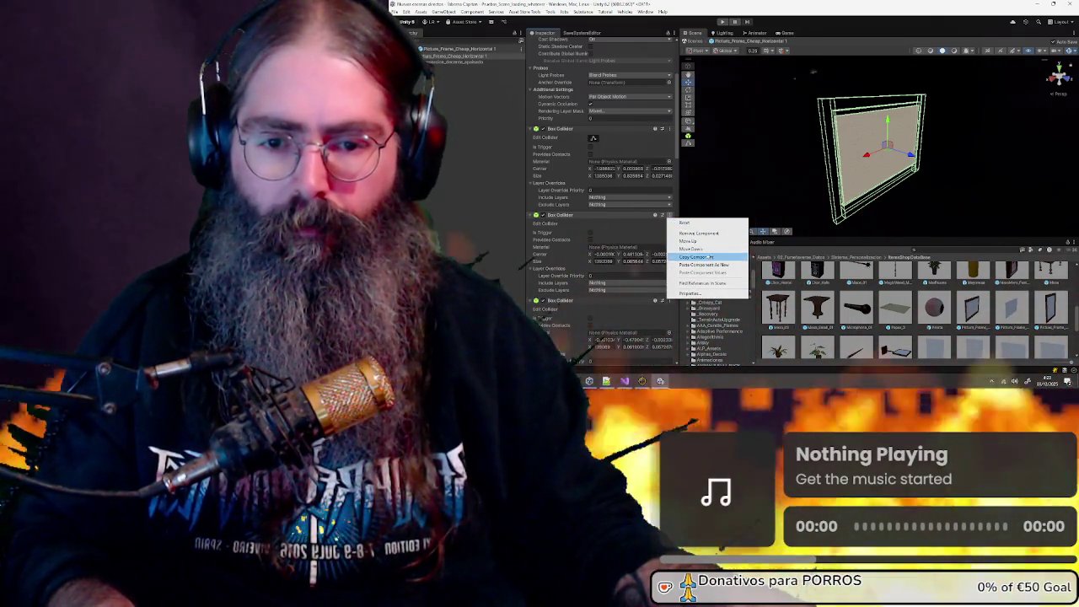
{"action": "left_click", "coordinate": [707, 235]}
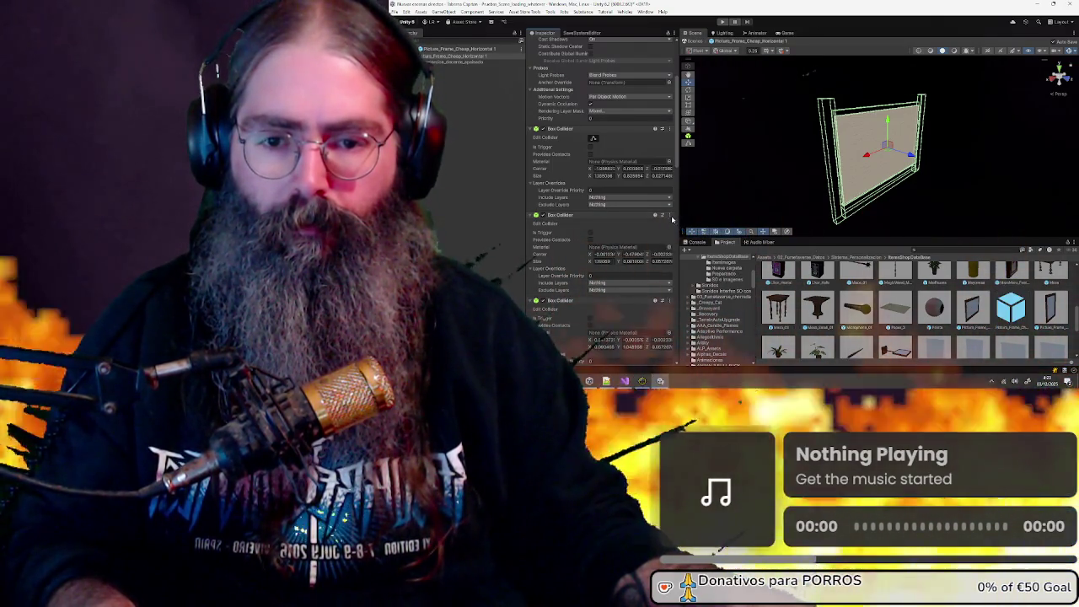
{"action": "left_click", "coordinate": [670, 216]}
{"action": "left_click", "coordinate": [699, 235]}
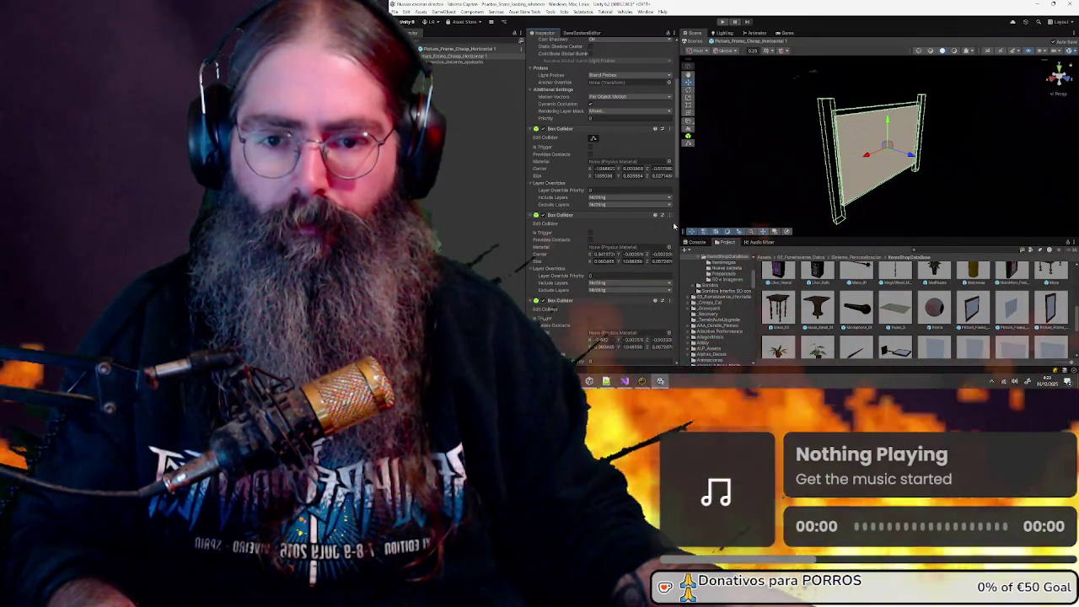
{"action": "left_click", "coordinate": [671, 216]}
{"action": "left_click", "coordinate": [699, 234]}
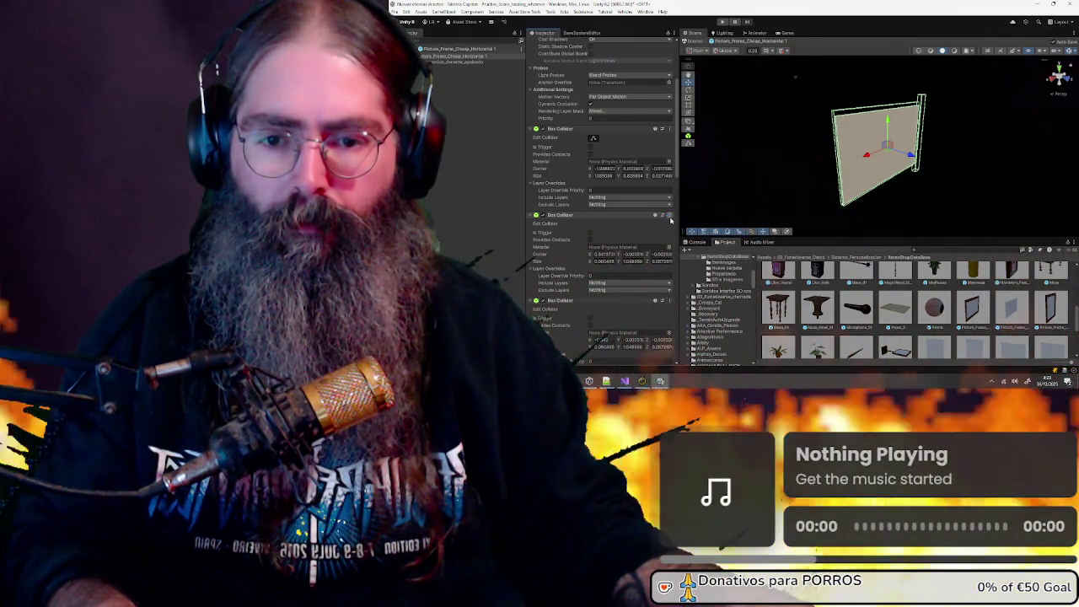
{"action": "left_click", "coordinate": [670, 216]}
{"action": "left_click", "coordinate": [699, 235]}
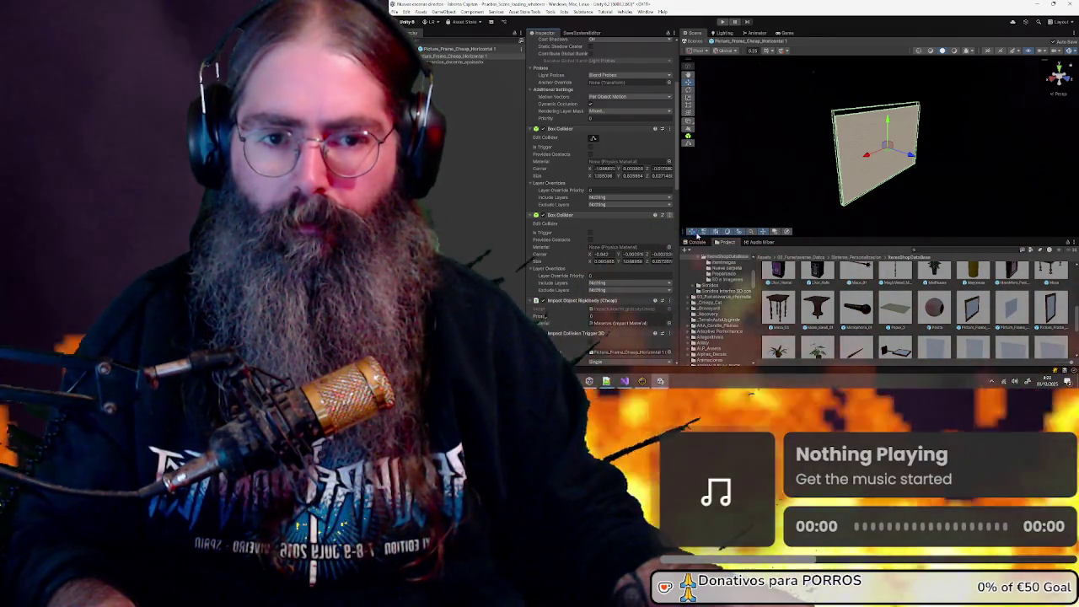
{"action": "left_click_drag", "start_coordinate": [759, 134], "coordinate": [844, 139]}
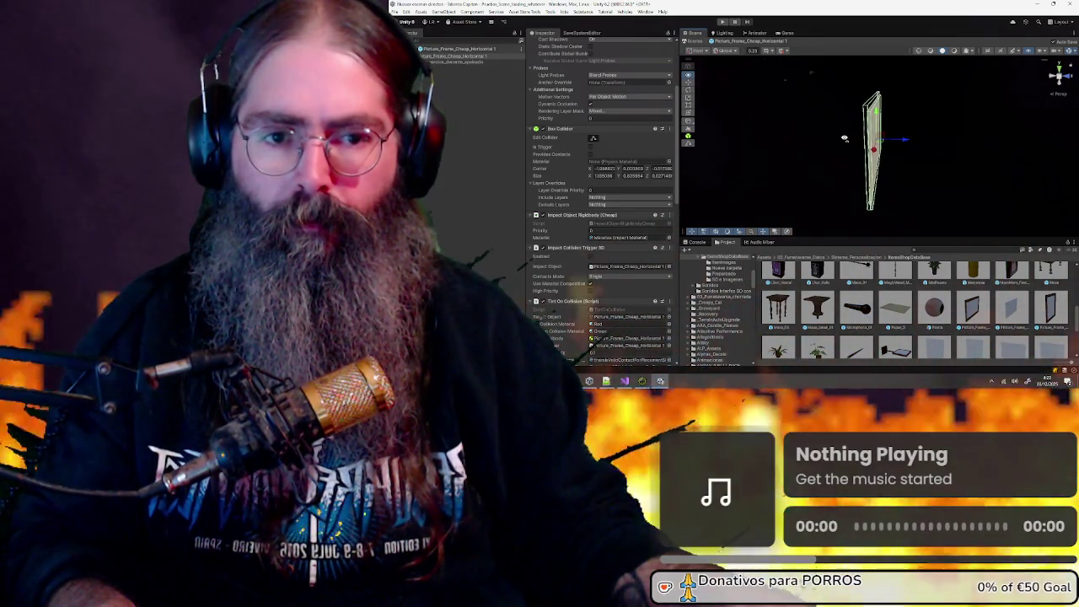
{"action": "scroll", "coordinate": [568, 147], "scroll_direction": "down", "scroll_amount": 10}
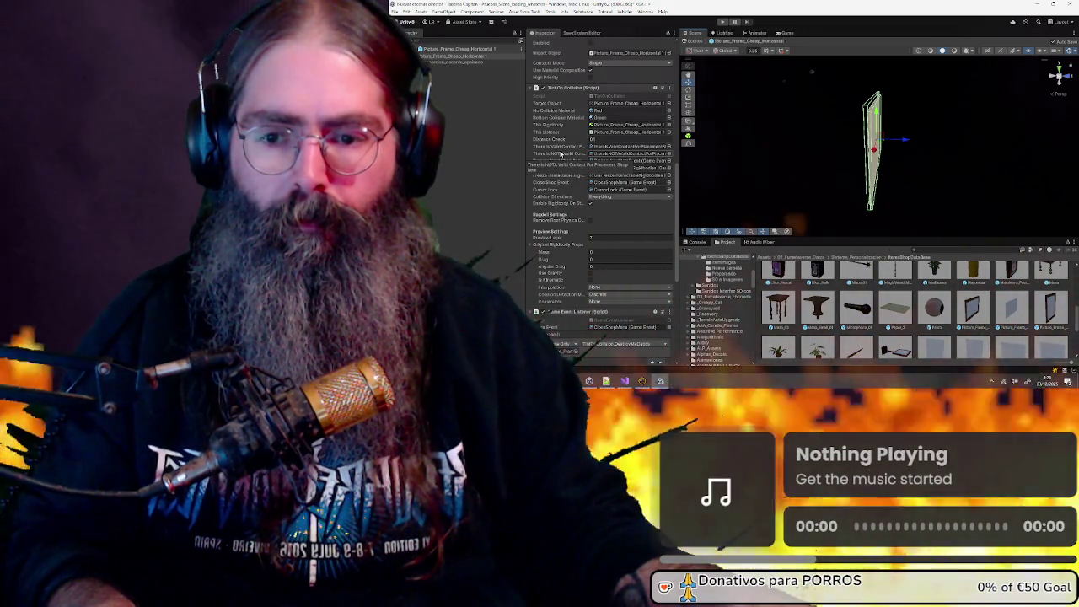
Ping the Spawnable Object's Object Data field and open the Cheap Picture Frame item data asset
{"action": "scroll", "coordinate": [560, 153], "scroll_direction": "down", "scroll_amount": 8}
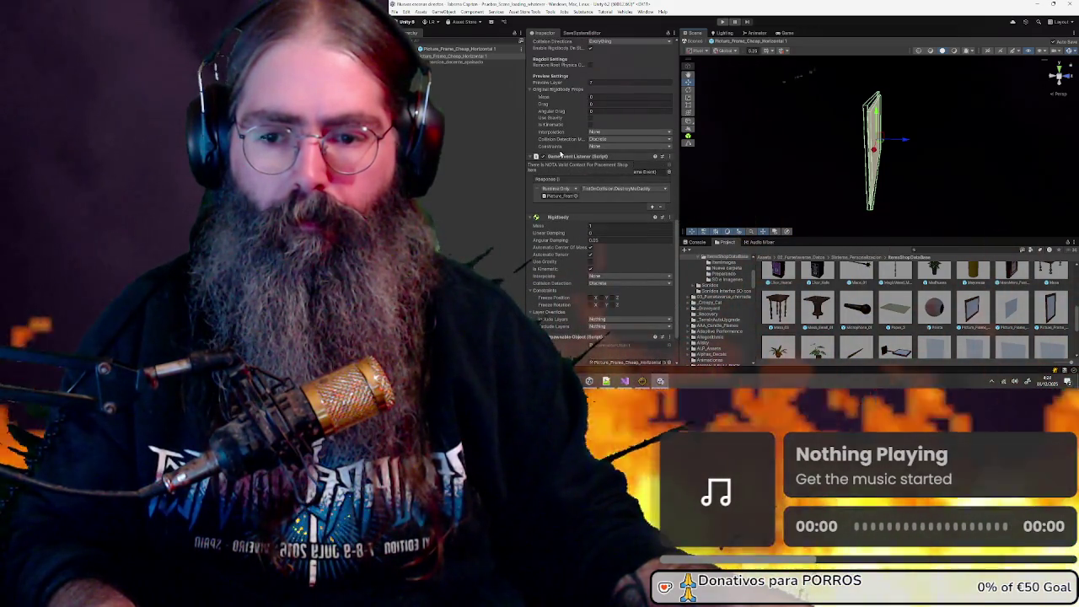
{"action": "scroll", "coordinate": [560, 153], "scroll_direction": "up", "scroll_amount": 4}
{"action": "scroll", "coordinate": [560, 153], "scroll_direction": "up", "scroll_amount": 4}
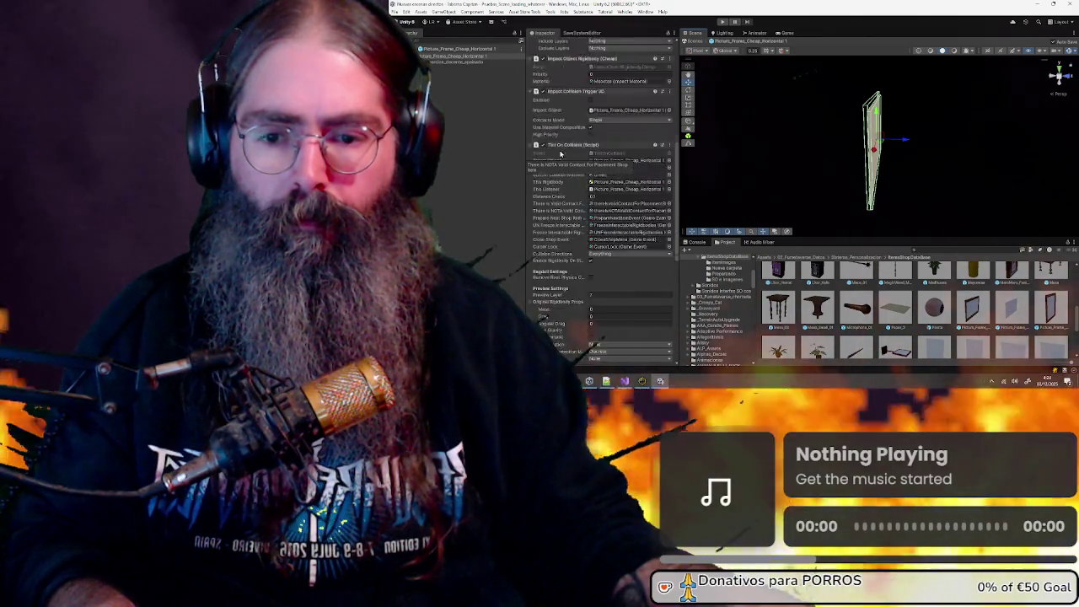
{"action": "scroll", "coordinate": [560, 153], "scroll_direction": "up", "scroll_amount": 4}
{"action": "scroll", "coordinate": [561, 153], "scroll_direction": "down", "scroll_amount": 8}
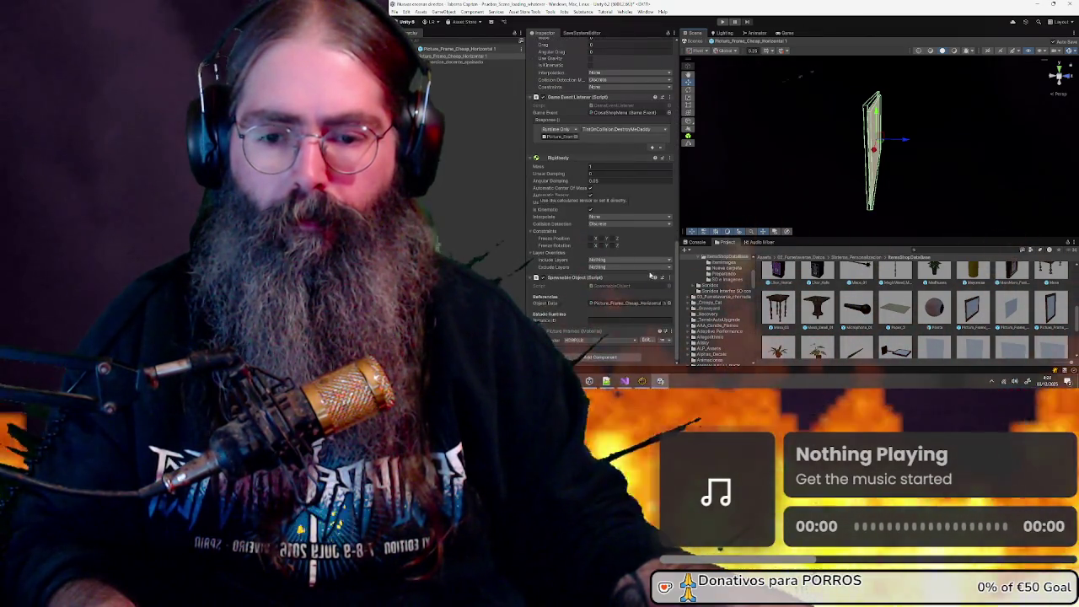
{"action": "left_click", "coordinate": [649, 304]}
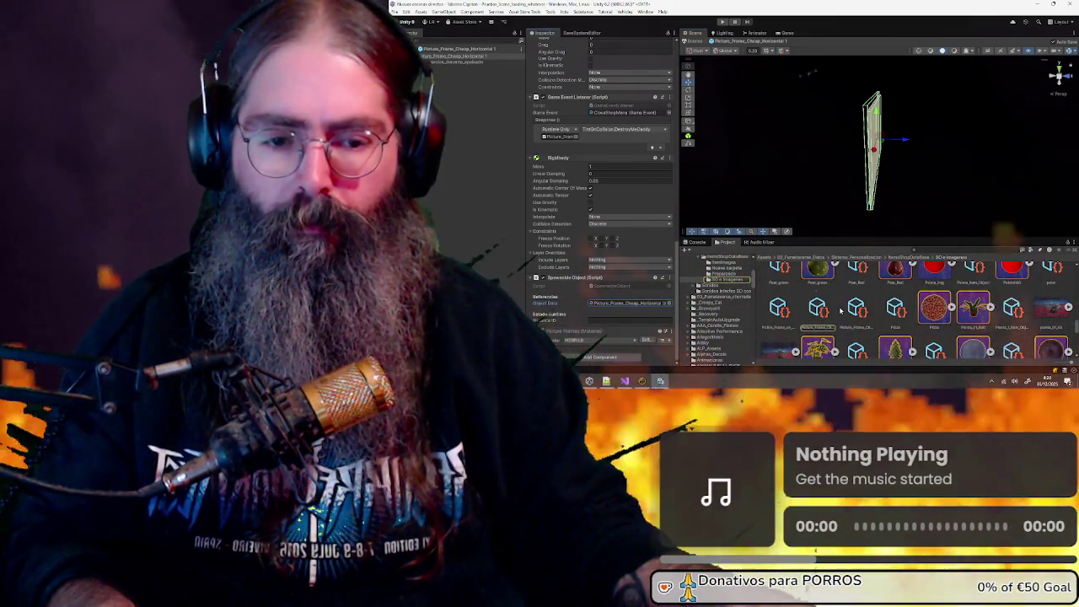
{"action": "scroll", "coordinate": [841, 310], "scroll_direction": "down", "scroll_amount": 1}
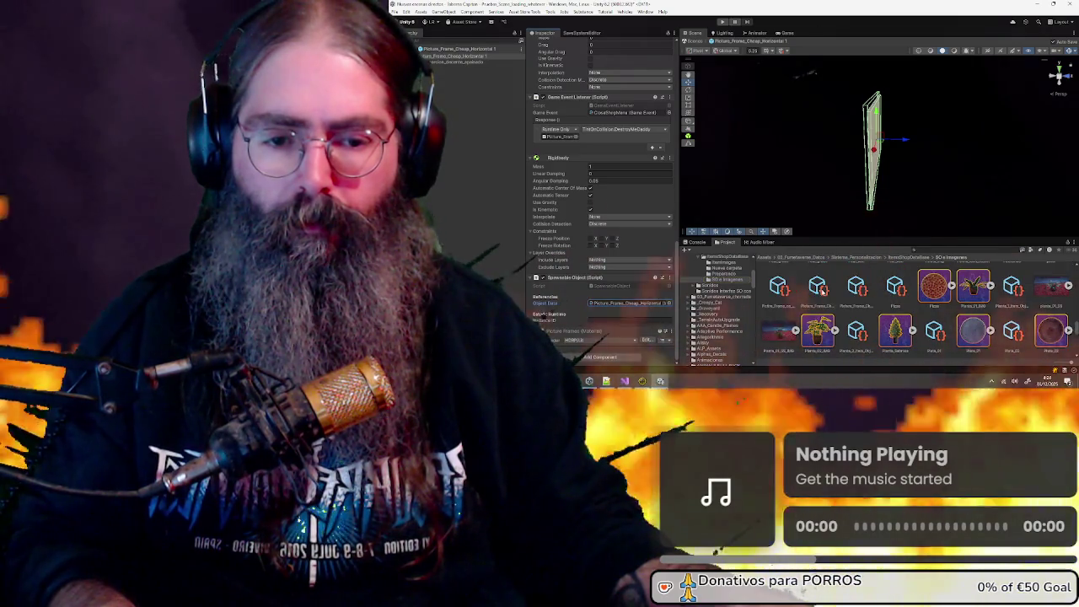
{"action": "left_click", "coordinate": [820, 290]}
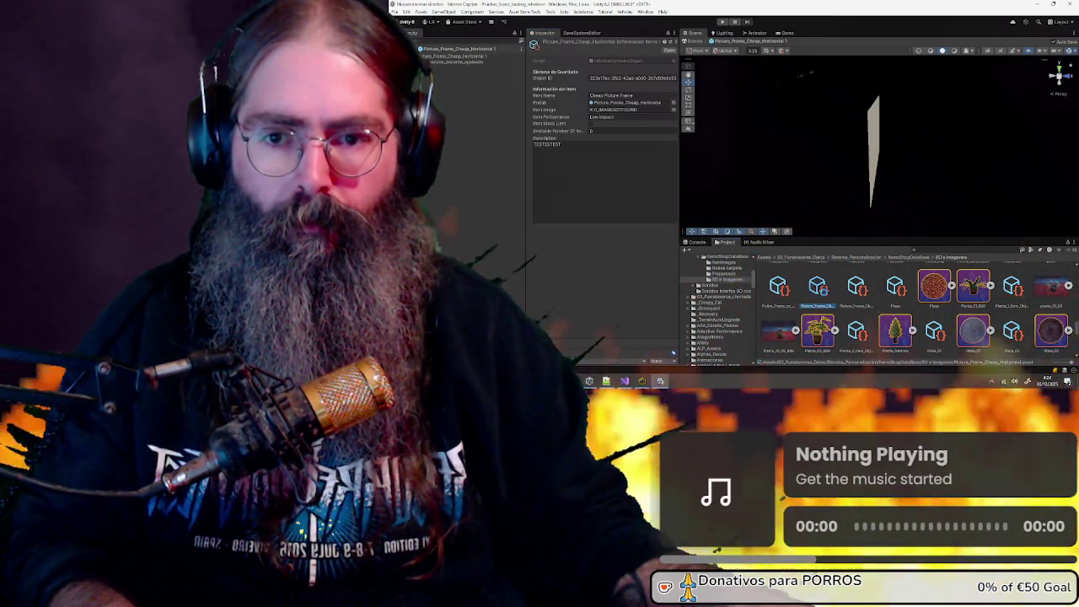
Paste a regenerated Object ID into the Cheap Picture Frame item data and exit Prefab Mode
{"action": "scroll", "coordinate": [797, 271], "scroll_direction": "up", "scroll_amount": 1}
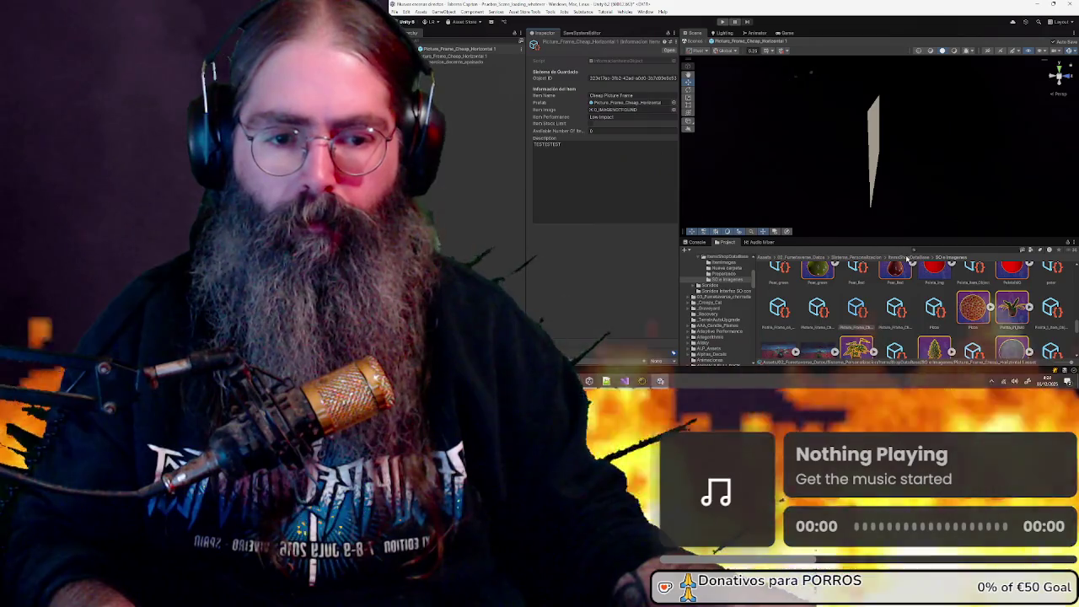
{"action": "left_click", "coordinate": [907, 257]}
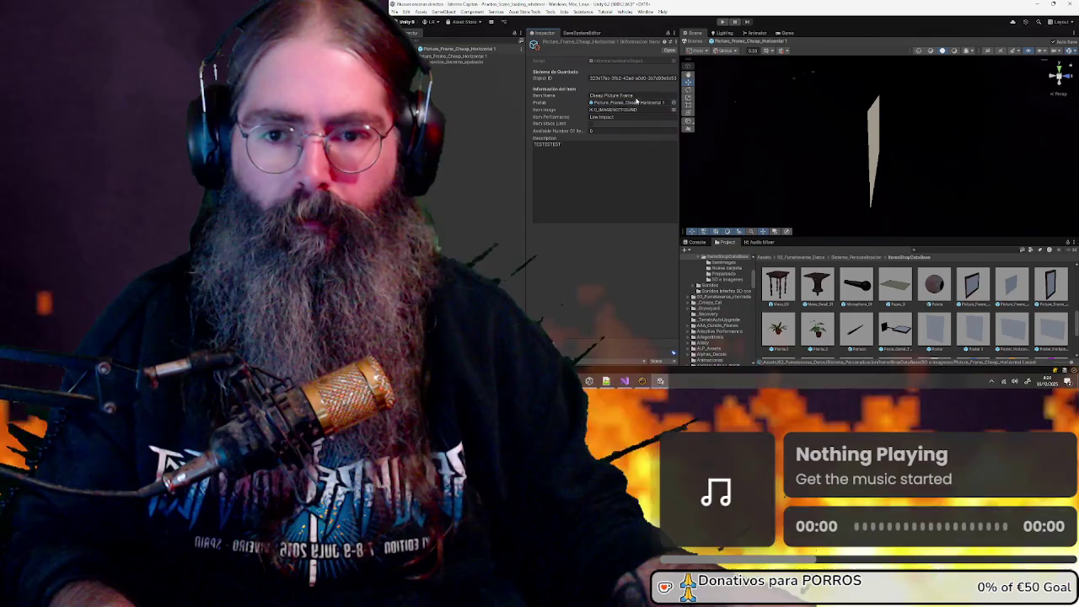
{"action": "left_click", "coordinate": [632, 77]}
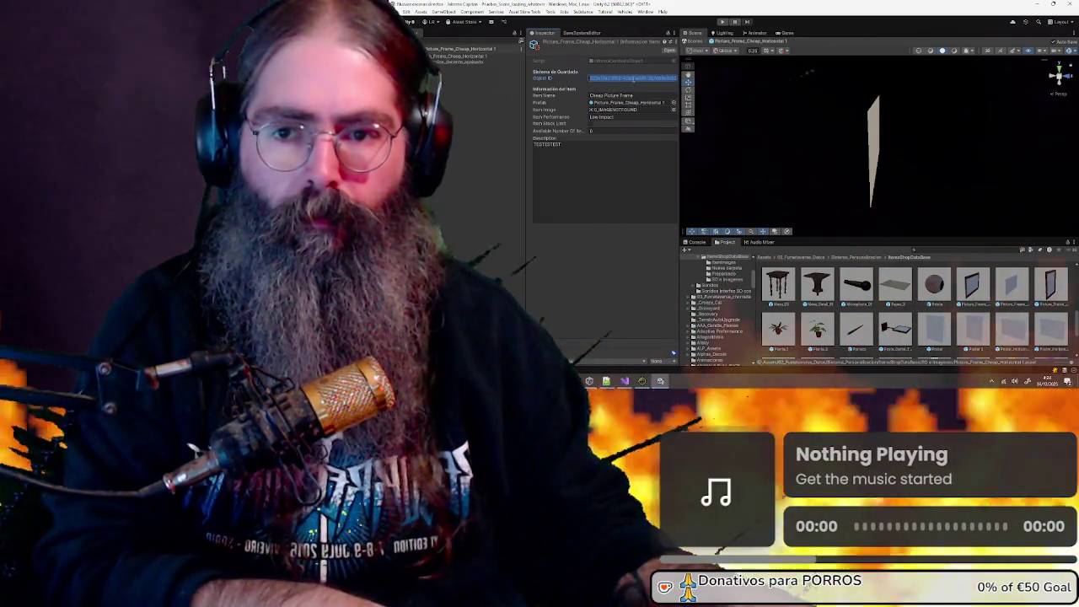
{"action": "key", "text": "ctrl+v"}
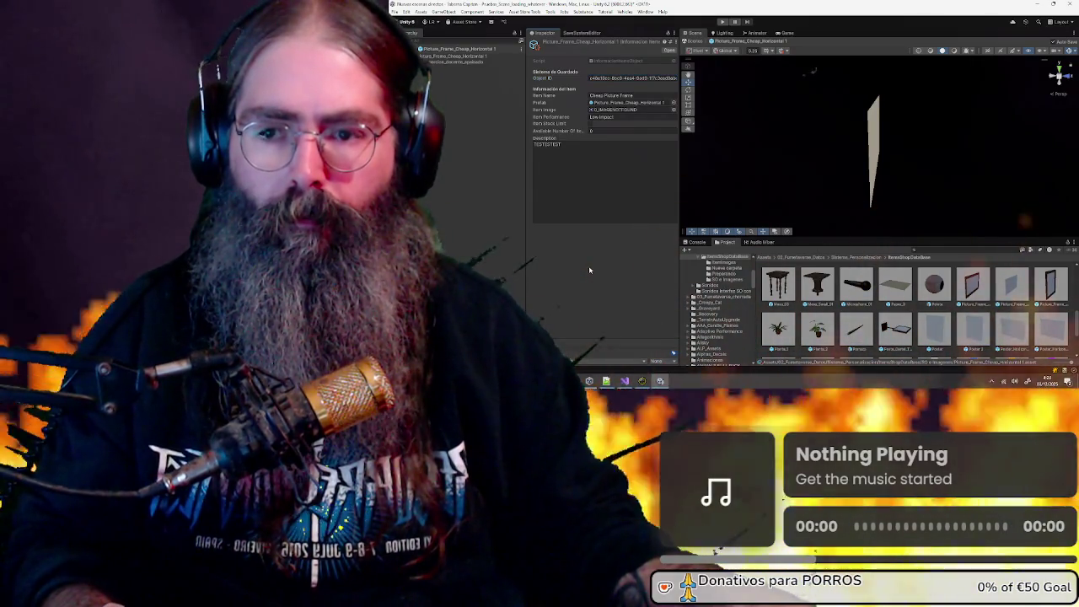
{"action": "left_click", "coordinate": [711, 40]}
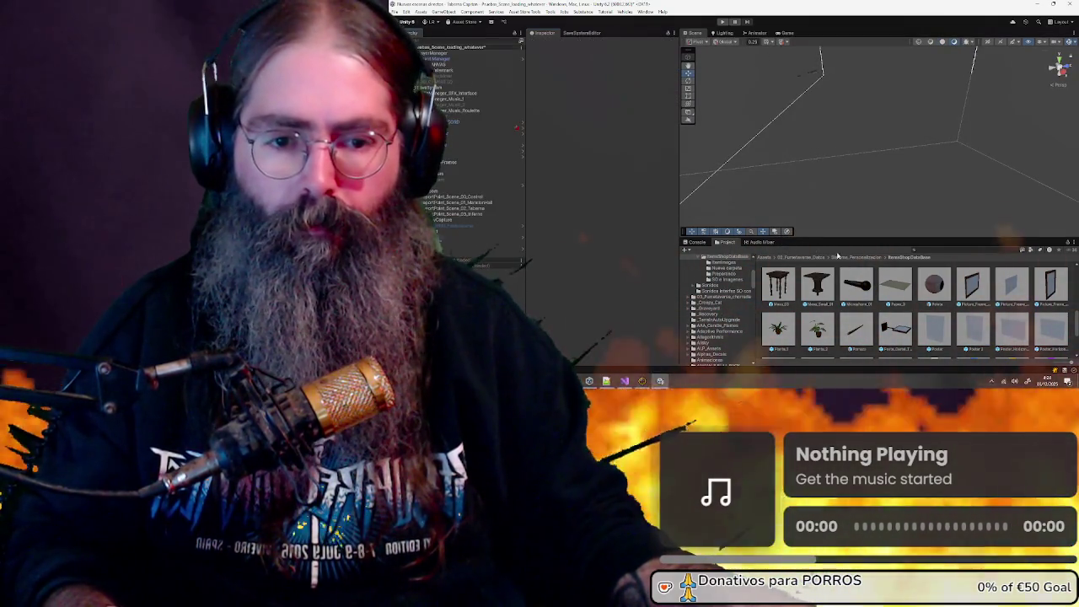
In the SO e Imagenes folder, inspect both Picture_Frame_Cheap_Horizontal item data assets
{"action": "scroll", "coordinate": [837, 301], "scroll_direction": "down", "scroll_amount": 3}
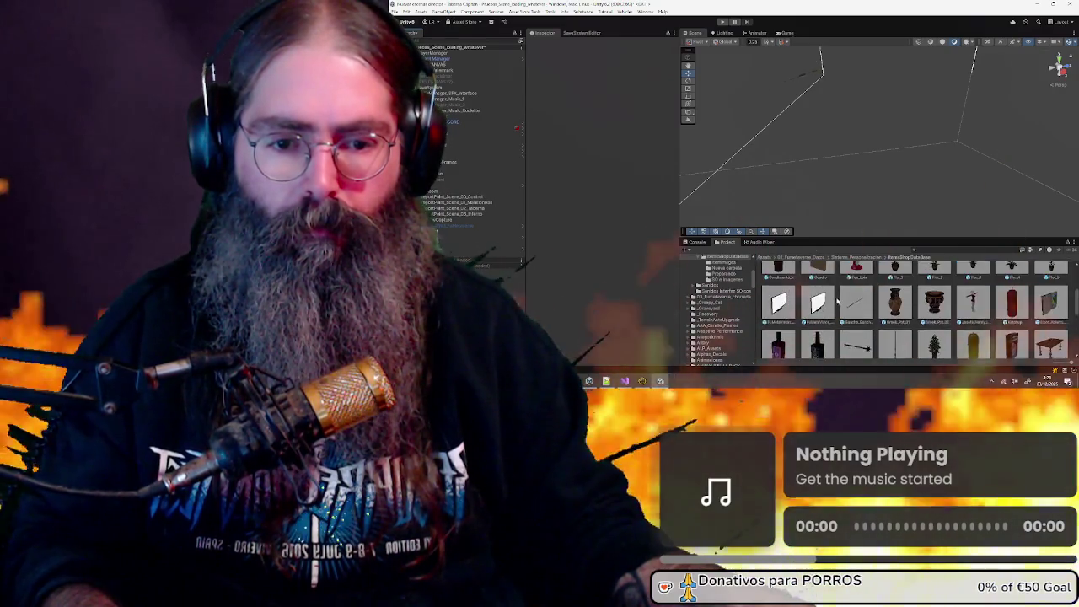
{"action": "scroll", "coordinate": [837, 301], "scroll_direction": "up", "scroll_amount": 3}
{"action": "double_click", "coordinate": [885, 289]}
{"action": "scroll", "coordinate": [884, 303], "scroll_direction": "down", "scroll_amount": 5}
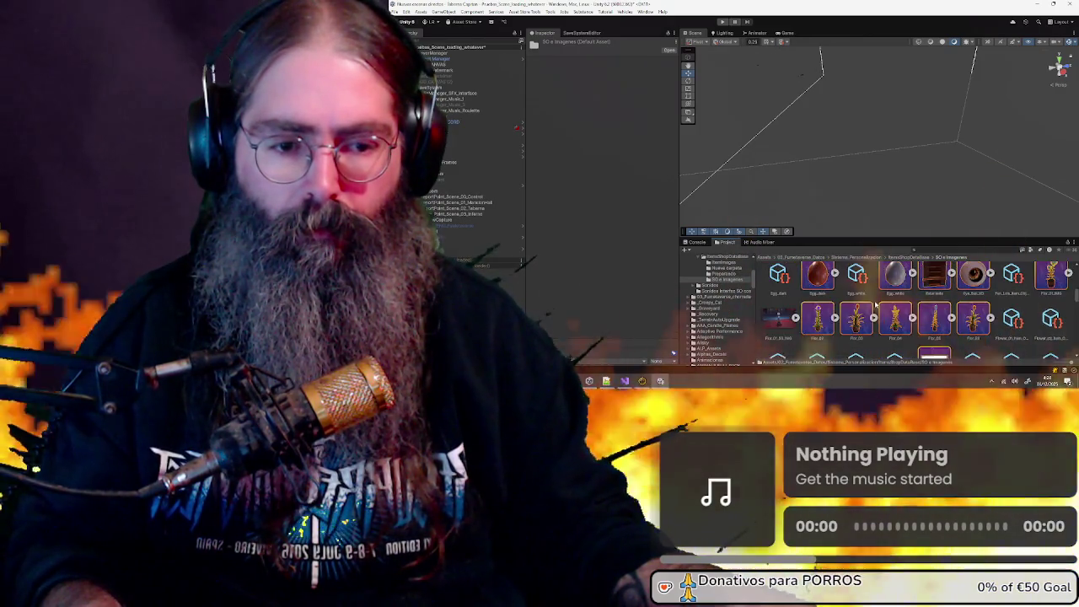
{"action": "scroll", "coordinate": [875, 304], "scroll_direction": "down", "scroll_amount": 8}
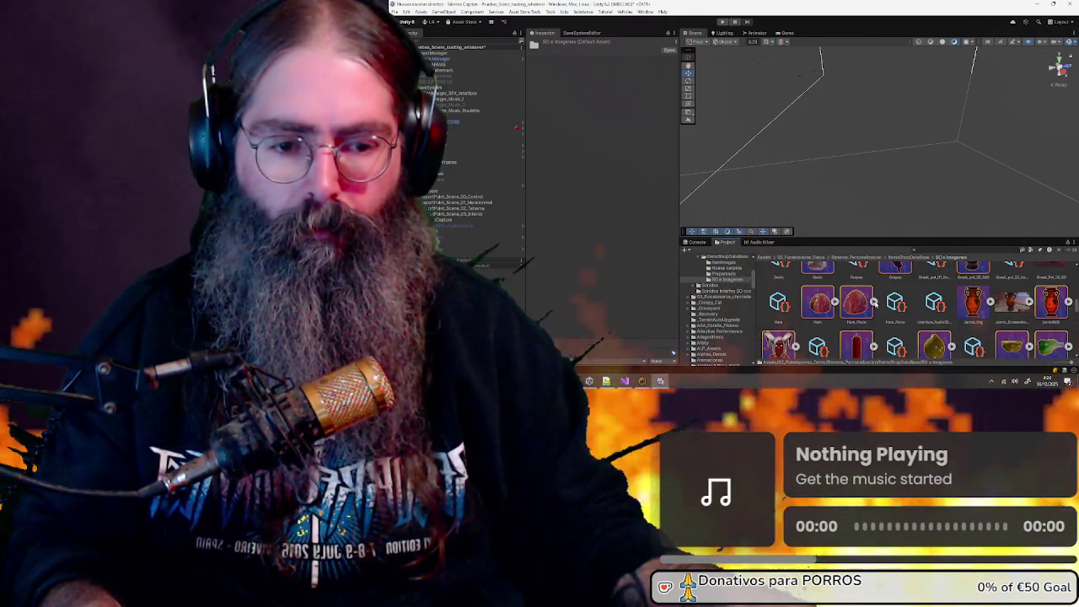
{"action": "scroll", "coordinate": [874, 303], "scroll_direction": "down", "scroll_amount": 8}
{"action": "scroll", "coordinate": [875, 304], "scroll_direction": "down", "scroll_amount": 8}
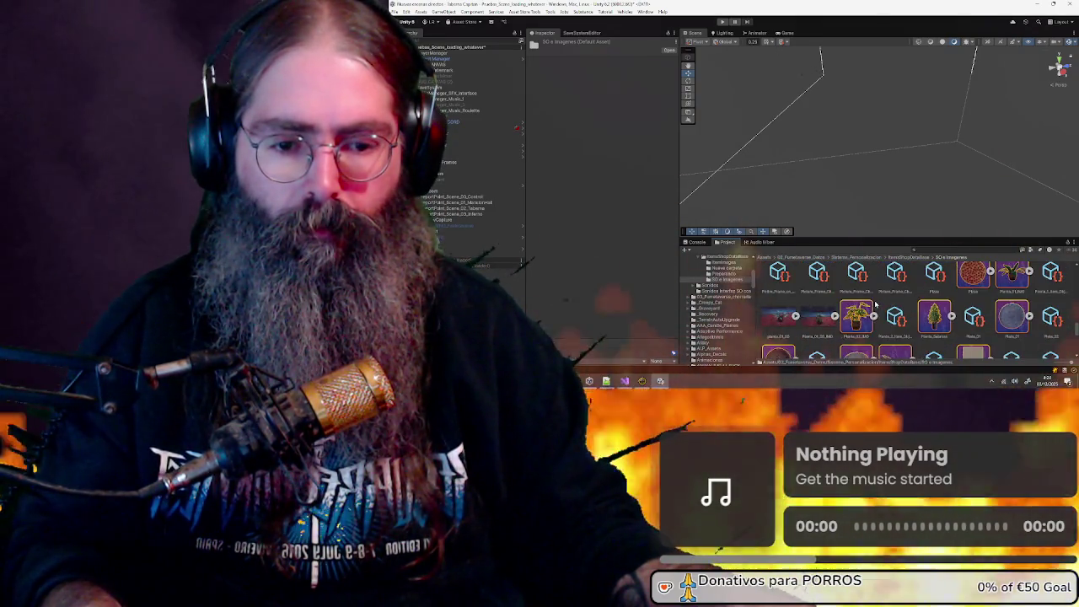
{"action": "scroll", "coordinate": [875, 306], "scroll_direction": "down", "scroll_amount": 8}
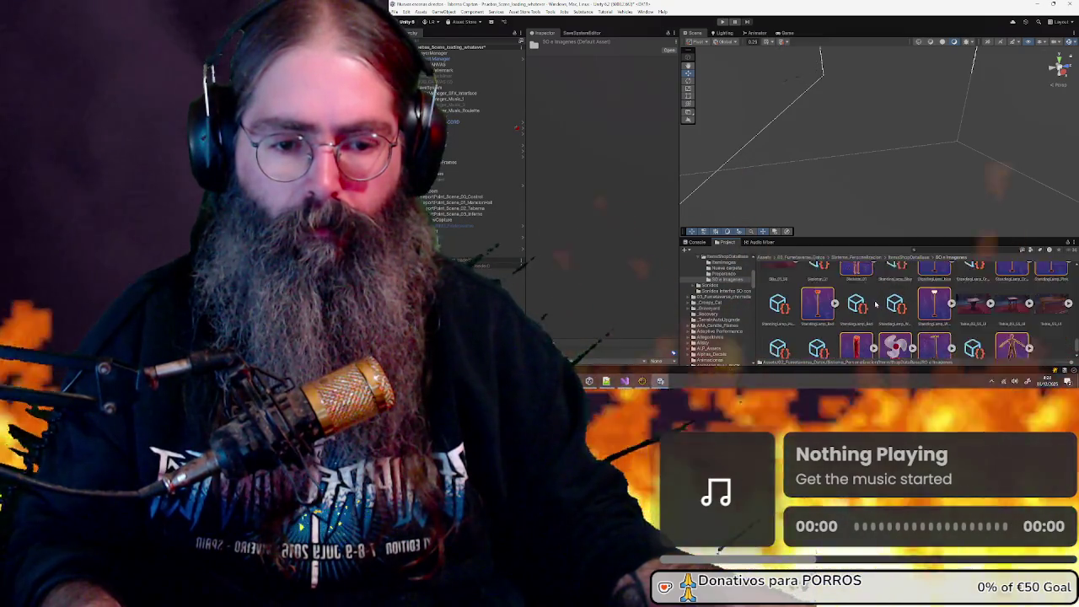
{"action": "scroll", "coordinate": [875, 305], "scroll_direction": "up", "scroll_amount": 6}
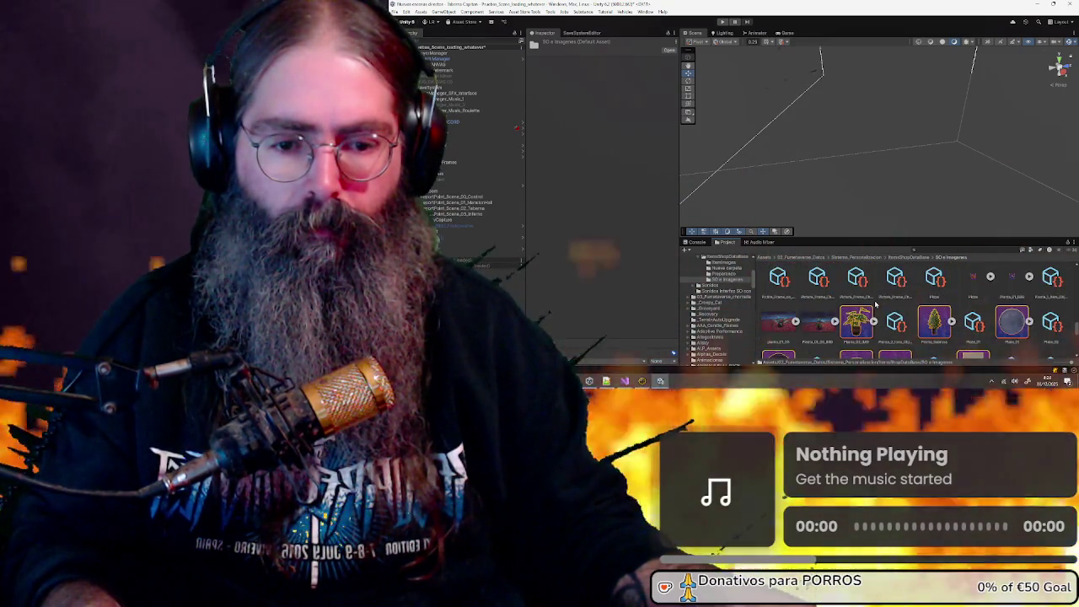
{"action": "scroll", "coordinate": [875, 306], "scroll_direction": "up", "scroll_amount": 10}
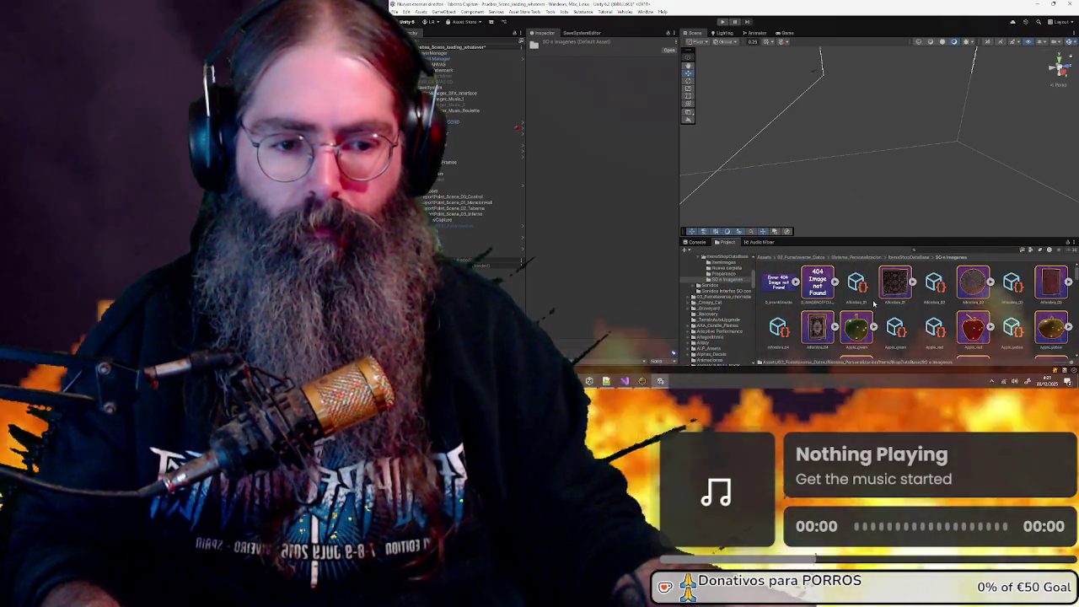
{"action": "scroll", "coordinate": [873, 304], "scroll_direction": "down", "scroll_amount": 2}
{"action": "scroll", "coordinate": [872, 302], "scroll_direction": "down", "scroll_amount": 3}
{"action": "scroll", "coordinate": [874, 301], "scroll_direction": "down", "scroll_amount": 2}
{"action": "scroll", "coordinate": [872, 302], "scroll_direction": "down", "scroll_amount": 2}
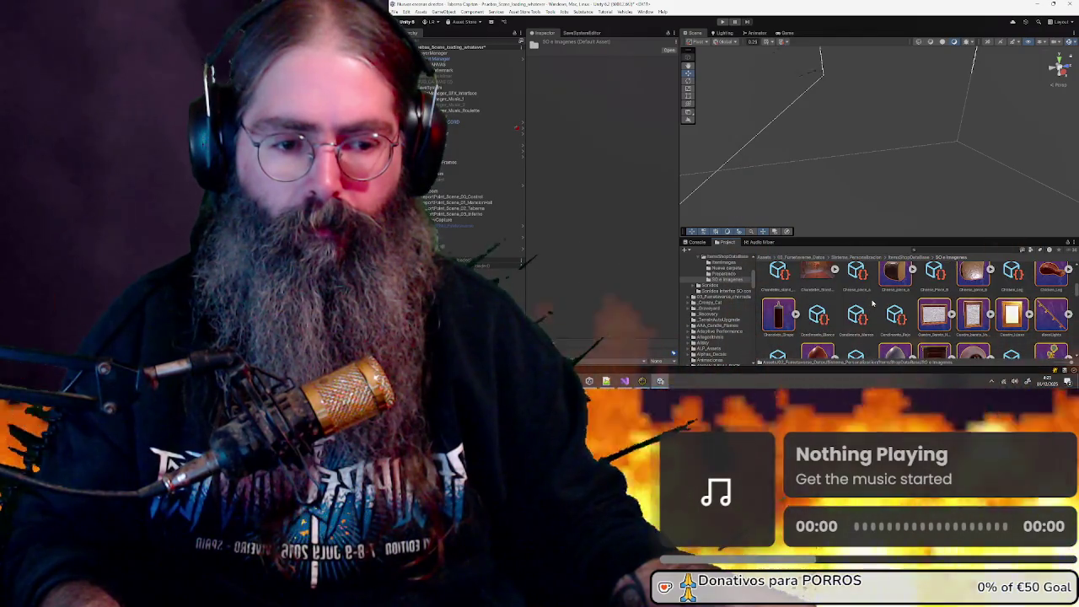
{"action": "scroll", "coordinate": [874, 303], "scroll_direction": "down", "scroll_amount": 2}
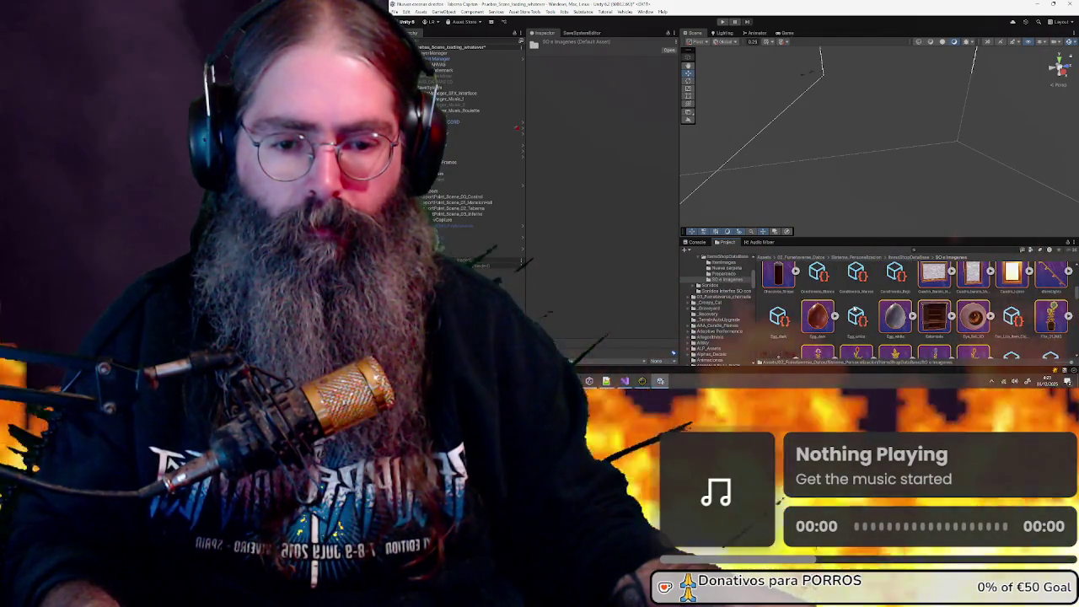
{"action": "scroll", "coordinate": [873, 304], "scroll_direction": "up", "scroll_amount": 3}
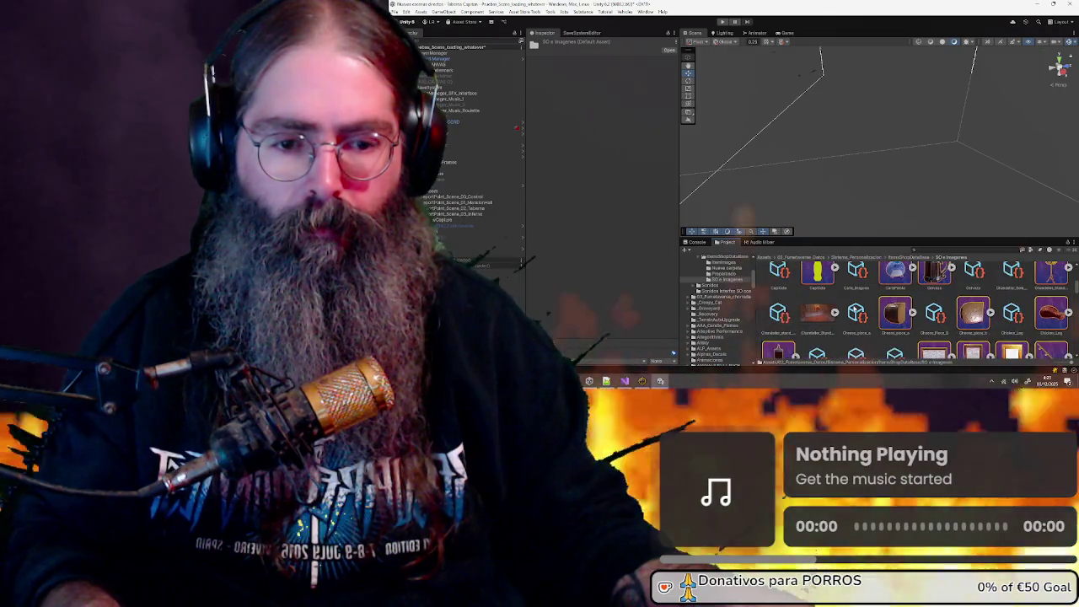
{"action": "scroll", "coordinate": [854, 308], "scroll_direction": "up", "scroll_amount": 3}
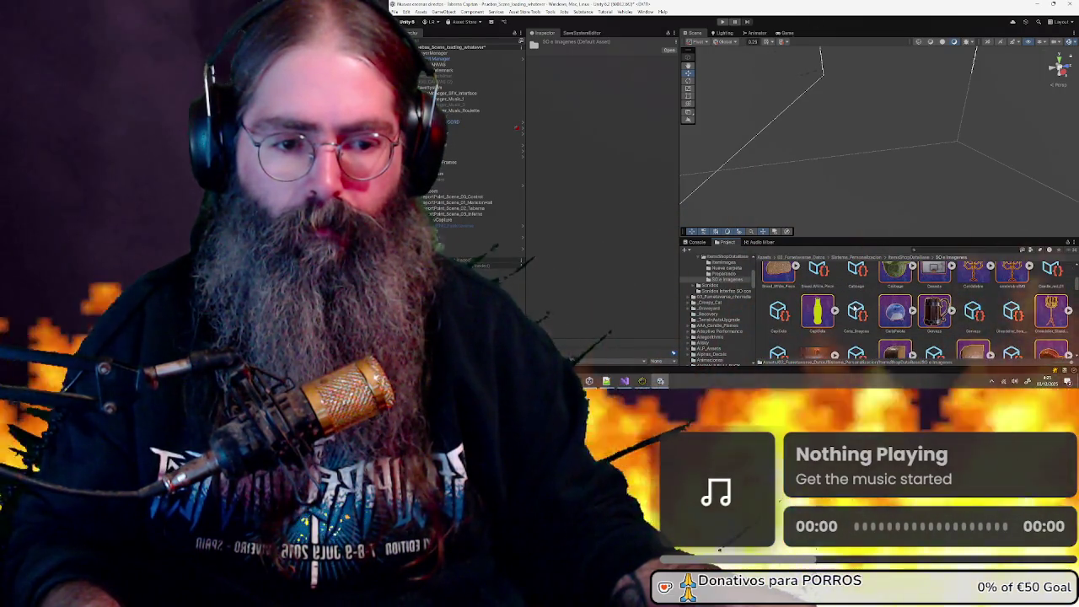
{"action": "scroll", "coordinate": [855, 309], "scroll_direction": "up", "scroll_amount": 2}
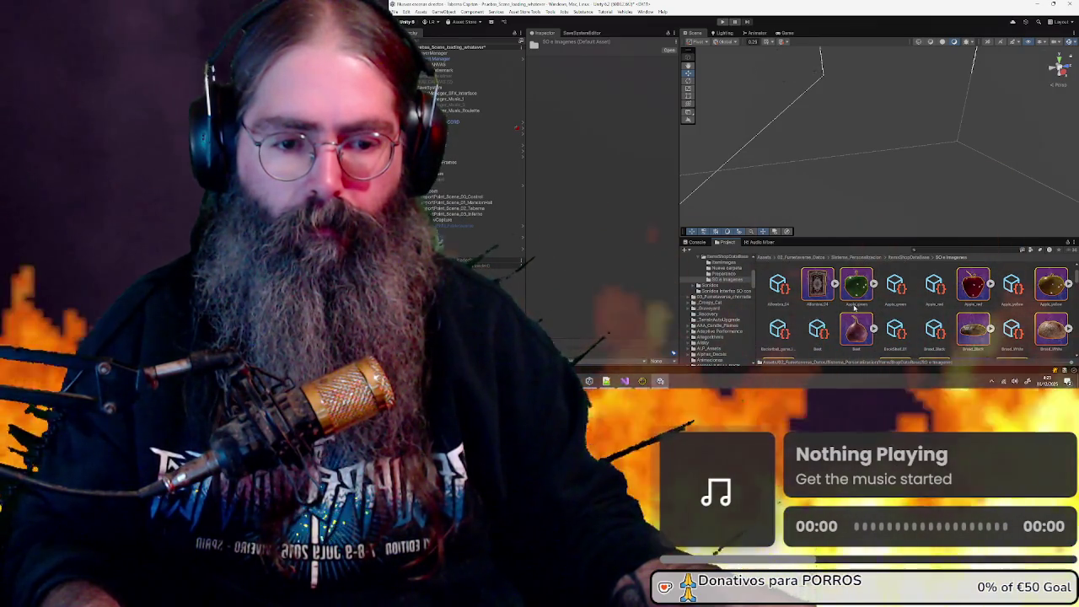
{"action": "scroll", "coordinate": [855, 309], "scroll_direction": "up", "scroll_amount": 2}
{"action": "scroll", "coordinate": [855, 309], "scroll_direction": "up", "scroll_amount": 1}
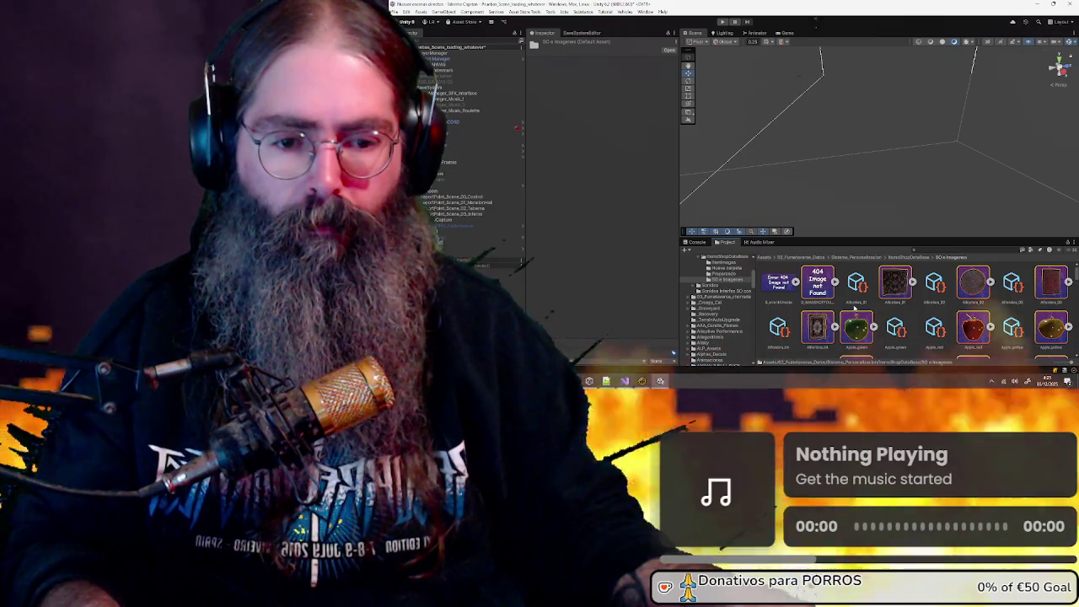
{"action": "scroll", "coordinate": [855, 308], "scroll_direction": "down", "scroll_amount": 4}
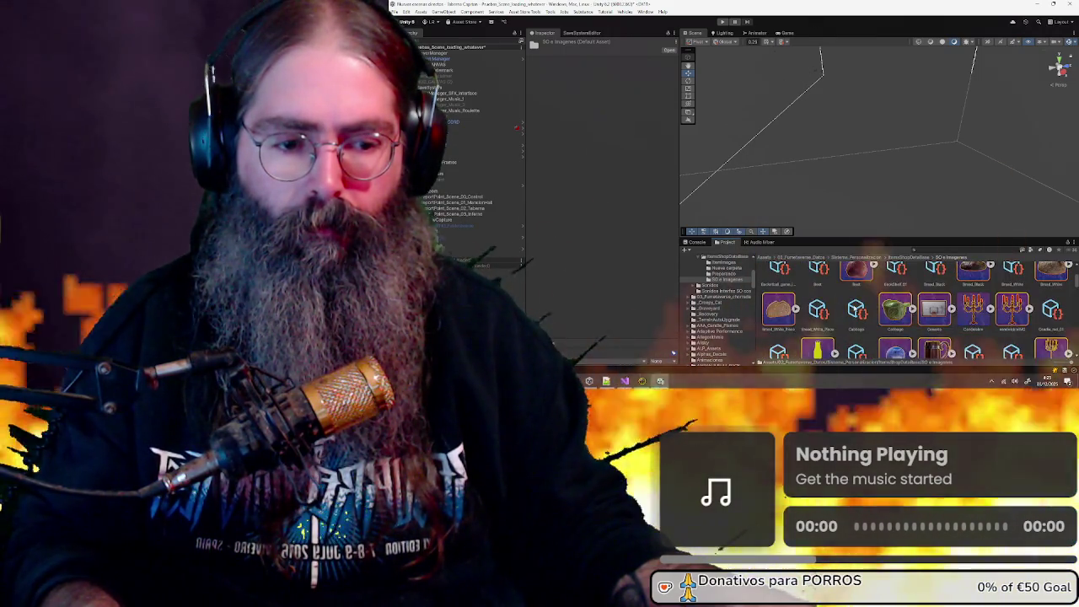
{"action": "scroll", "coordinate": [854, 308], "scroll_direction": "down", "scroll_amount": 4}
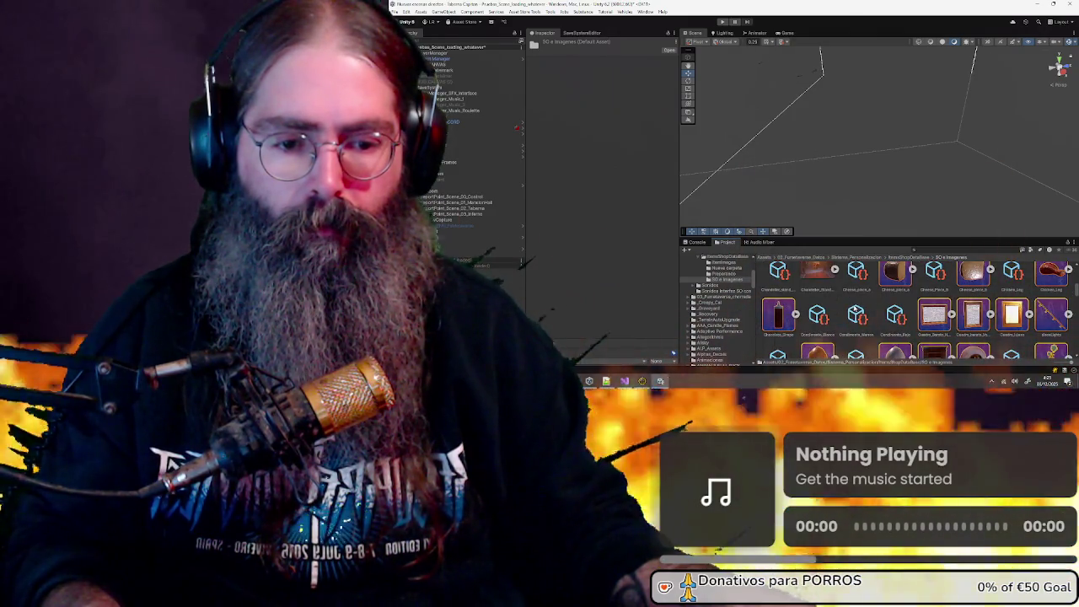
{"action": "scroll", "coordinate": [855, 309], "scroll_direction": "down", "scroll_amount": 2}
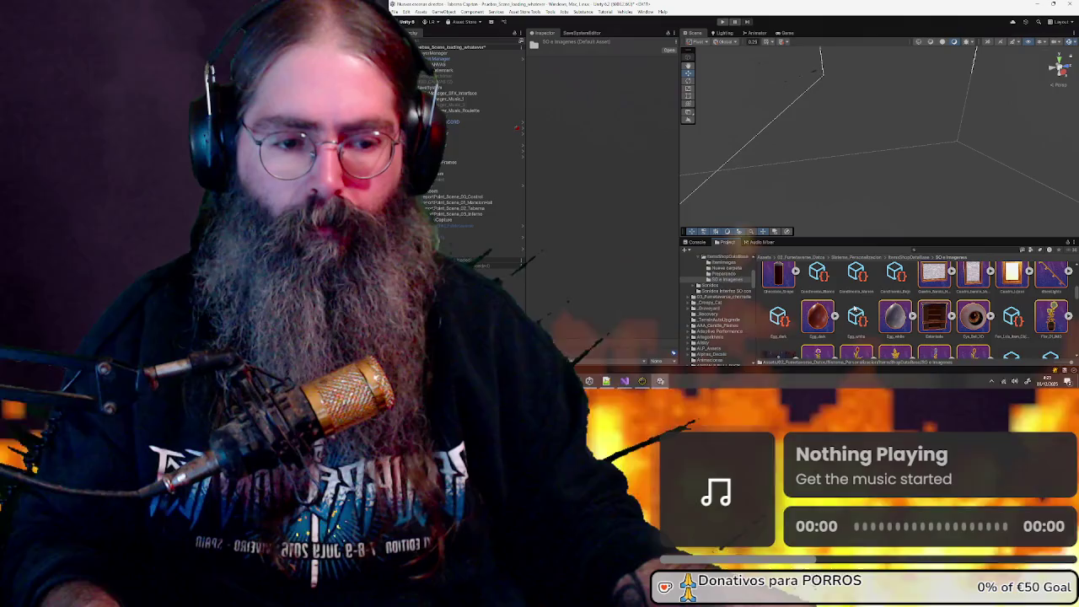
{"action": "scroll", "coordinate": [854, 309], "scroll_direction": "down", "scroll_amount": 5}
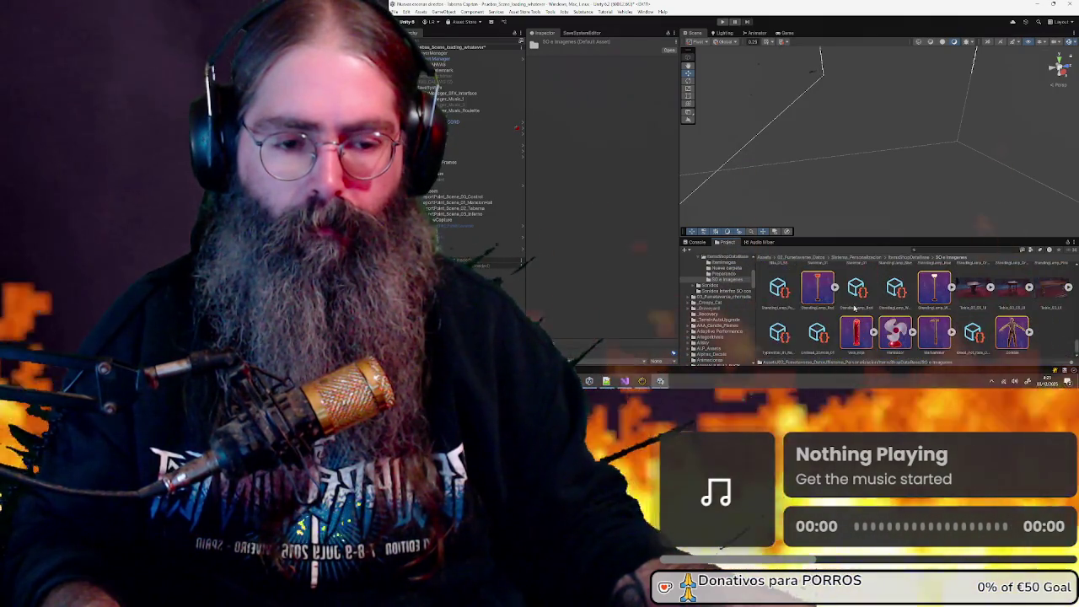
{"action": "scroll", "coordinate": [854, 308], "scroll_direction": "up", "scroll_amount": 5}
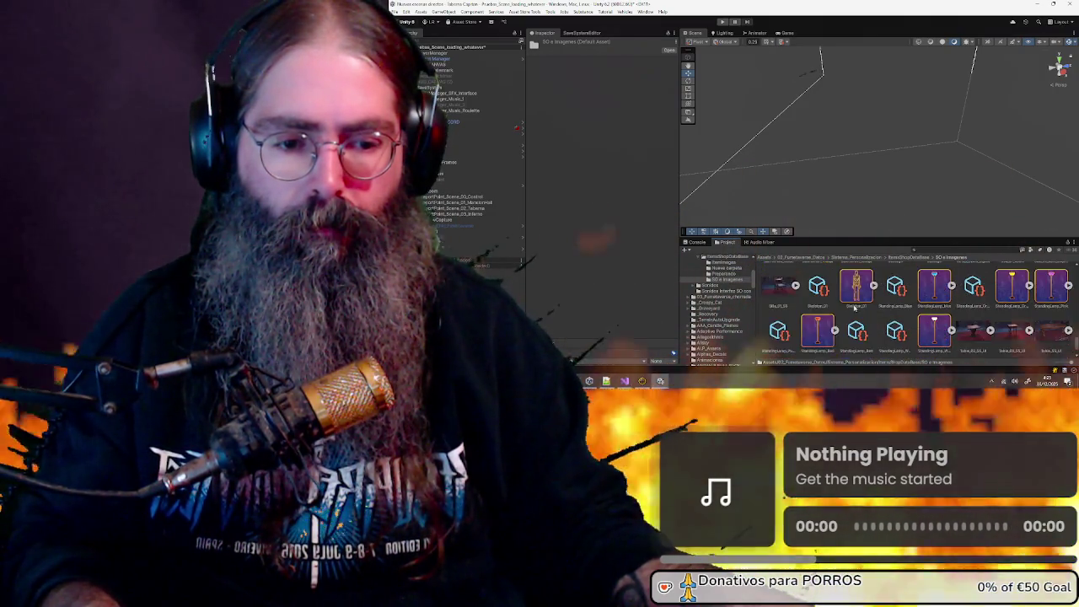
{"action": "scroll", "coordinate": [854, 308], "scroll_direction": "up", "scroll_amount": 2}
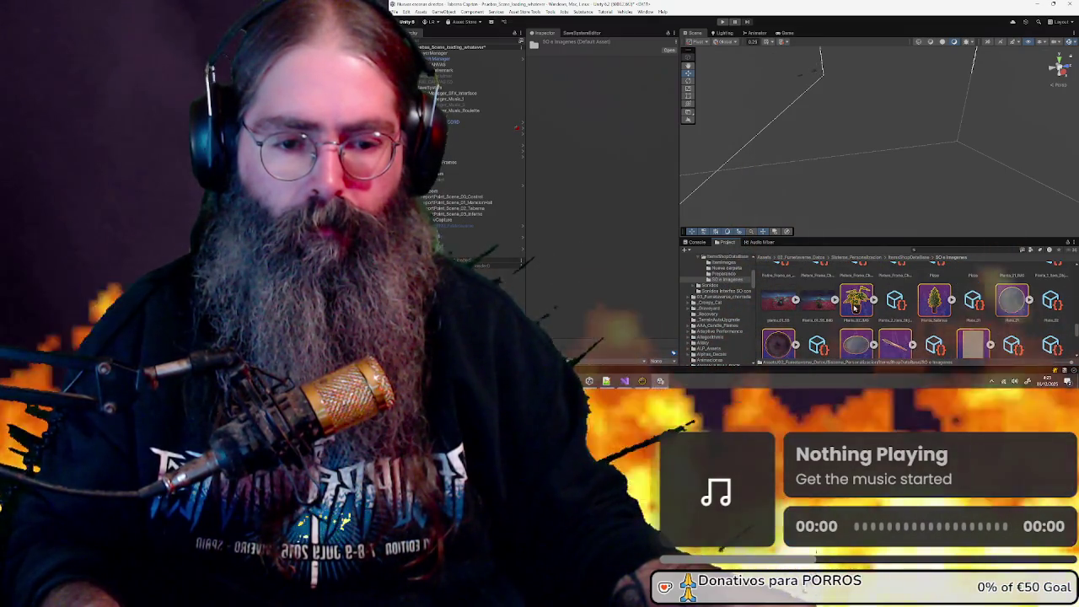
{"action": "scroll", "coordinate": [854, 309], "scroll_direction": "up", "scroll_amount": 1}
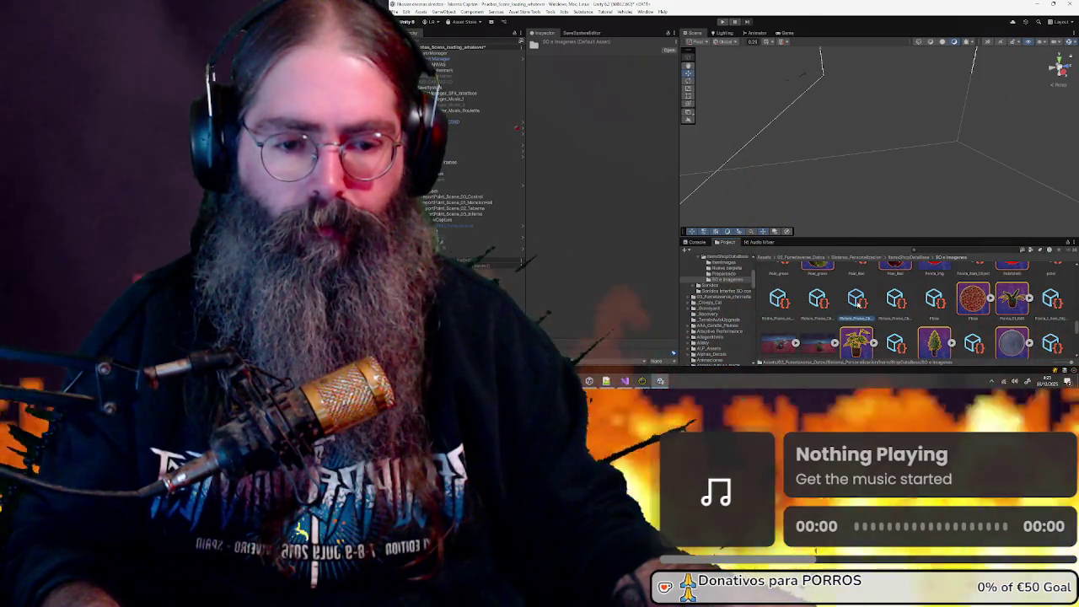
{"action": "left_click", "coordinate": [857, 303]}
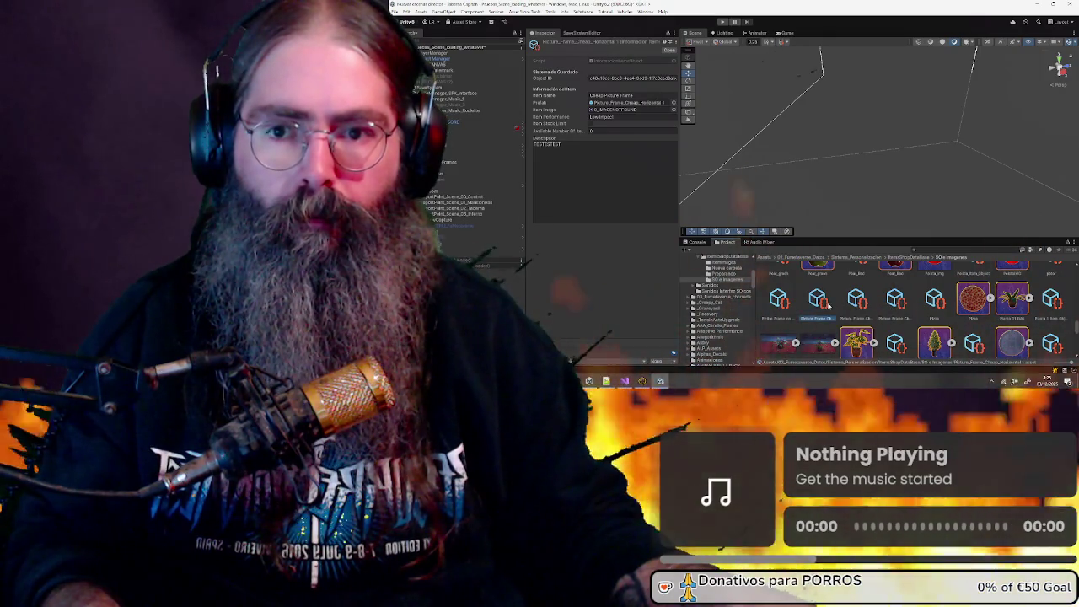
{"action": "left_click", "coordinate": [856, 302]}
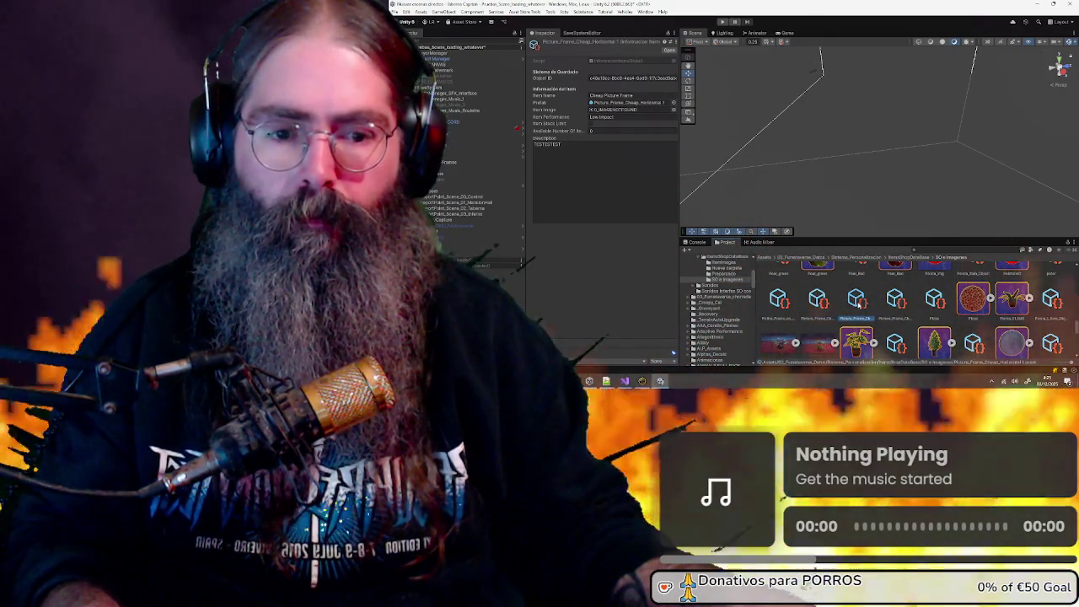
Rename 'Picture_Frame_Cheap_Horizontal 1' without the trailing 1 and open its referenced prefab
{"action": "left_click", "coordinate": [863, 319]}
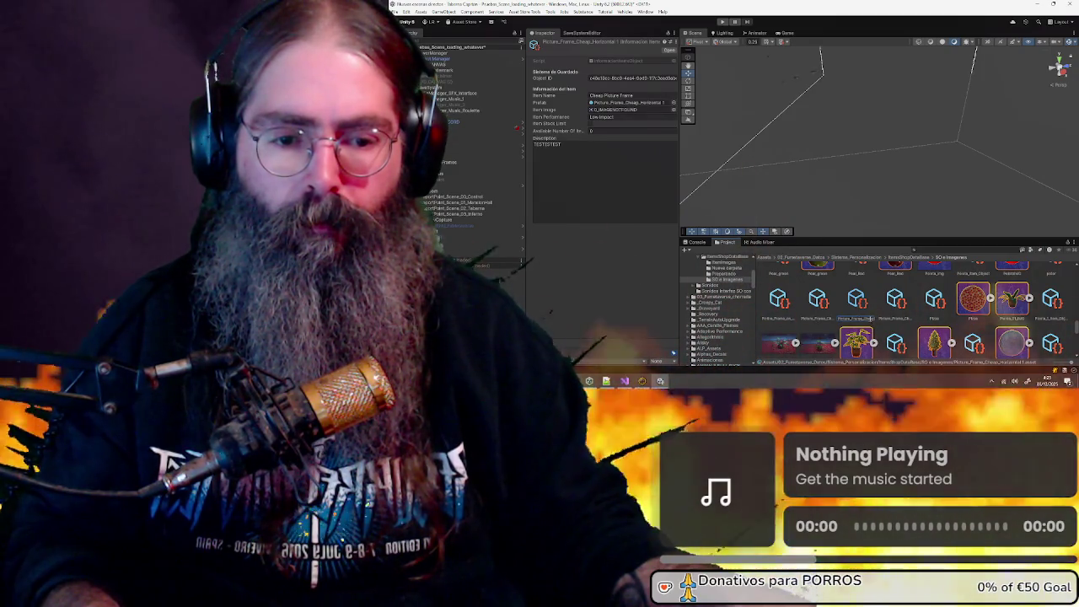
{"action": "key", "text": "BackSpace"}
{"action": "key", "text": "BackSpace"}
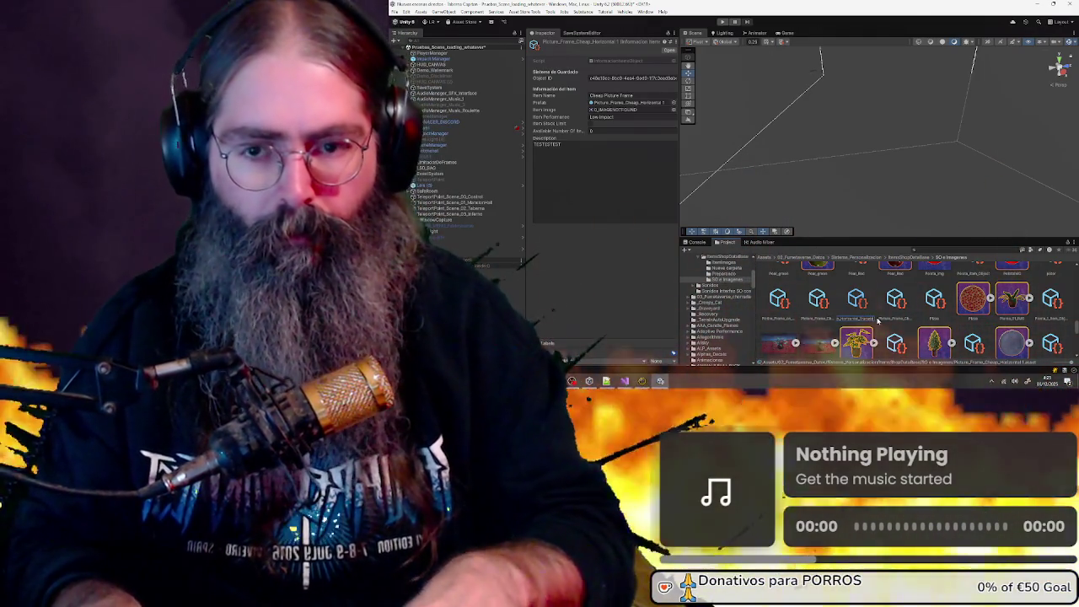
{"action": "key", "text": "Return"}
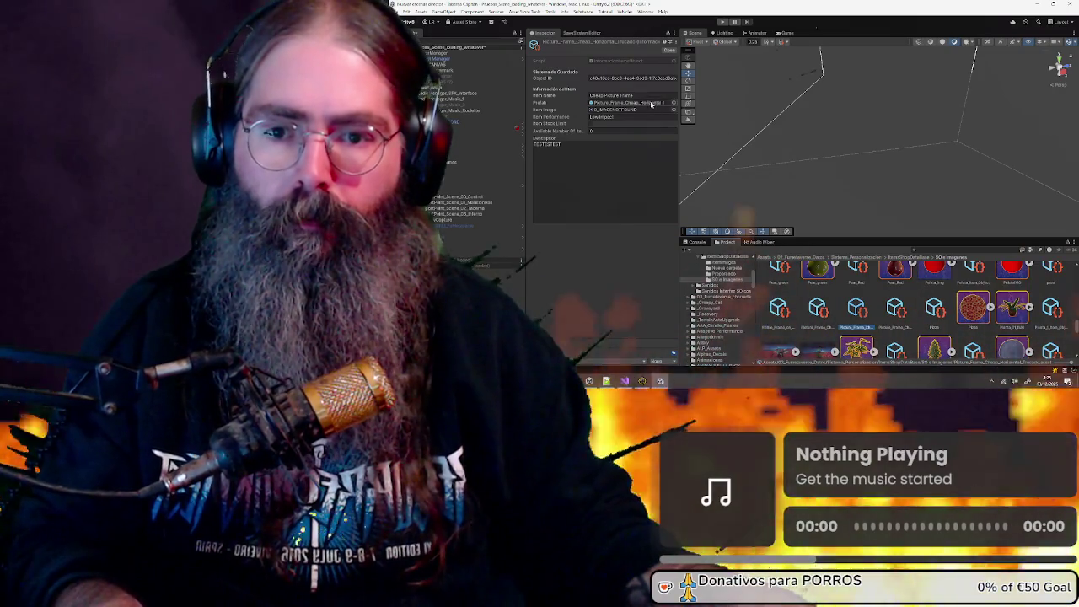
{"action": "left_click", "coordinate": [652, 103]}
{"action": "double_click", "coordinate": [1016, 315]}
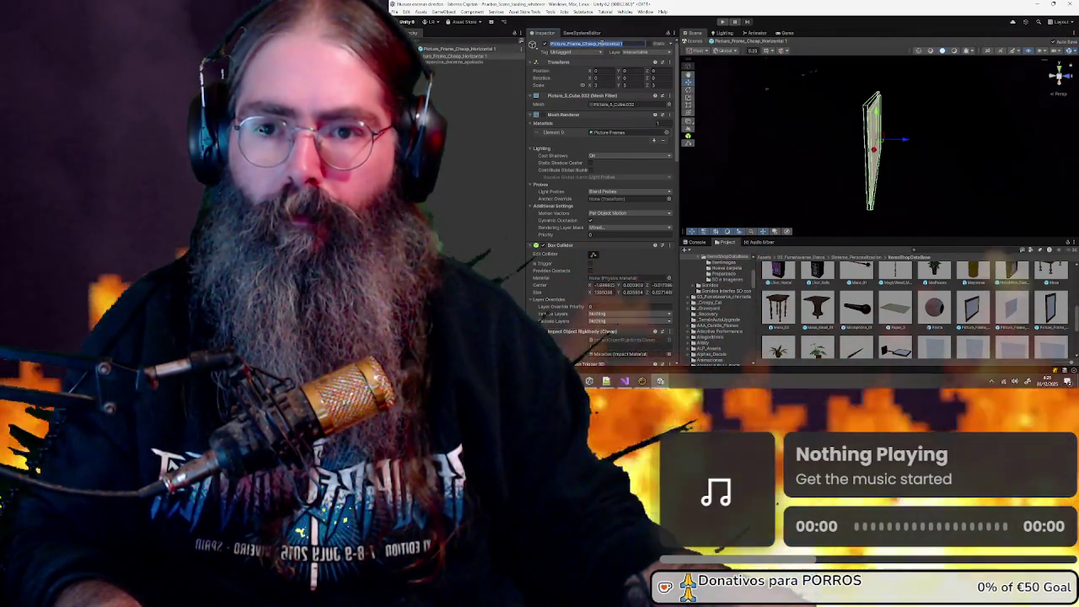
Rename the prefab object and its file to Picture_Frame_Cheap_Horizontal_Trucado
{"action": "left_click", "coordinate": [624, 43]}
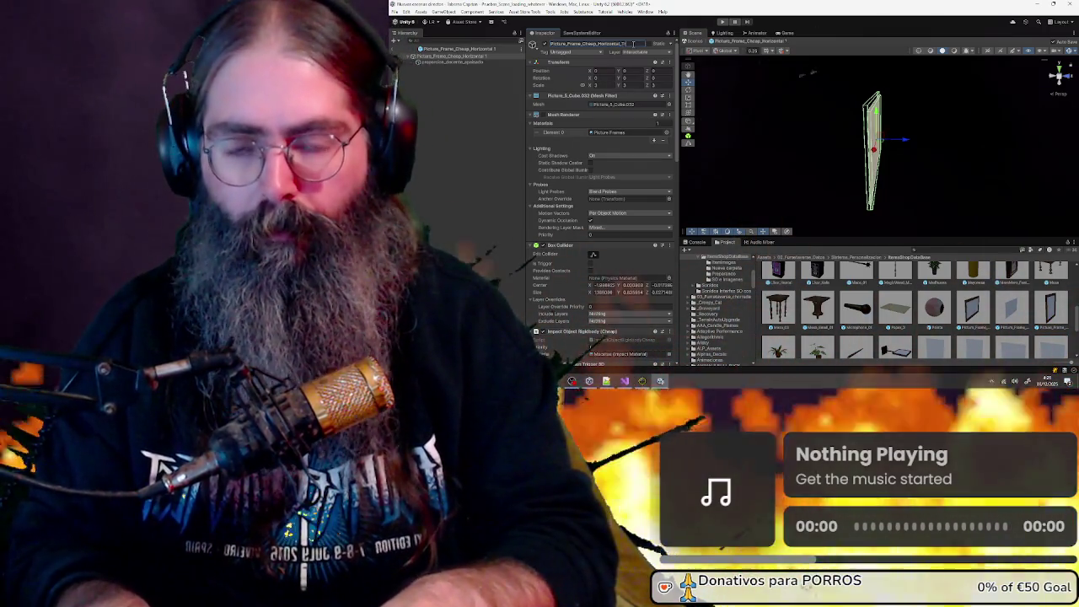
{"action": "type", "text": "rucado"}
{"action": "key", "text": "Return"}
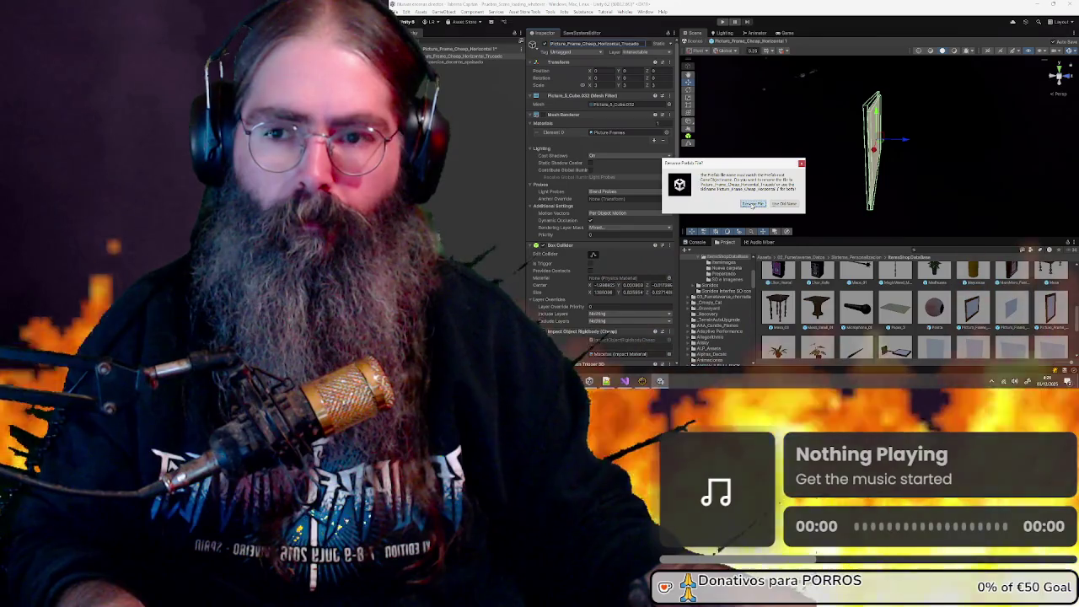
{"action": "left_click", "coordinate": [753, 204]}
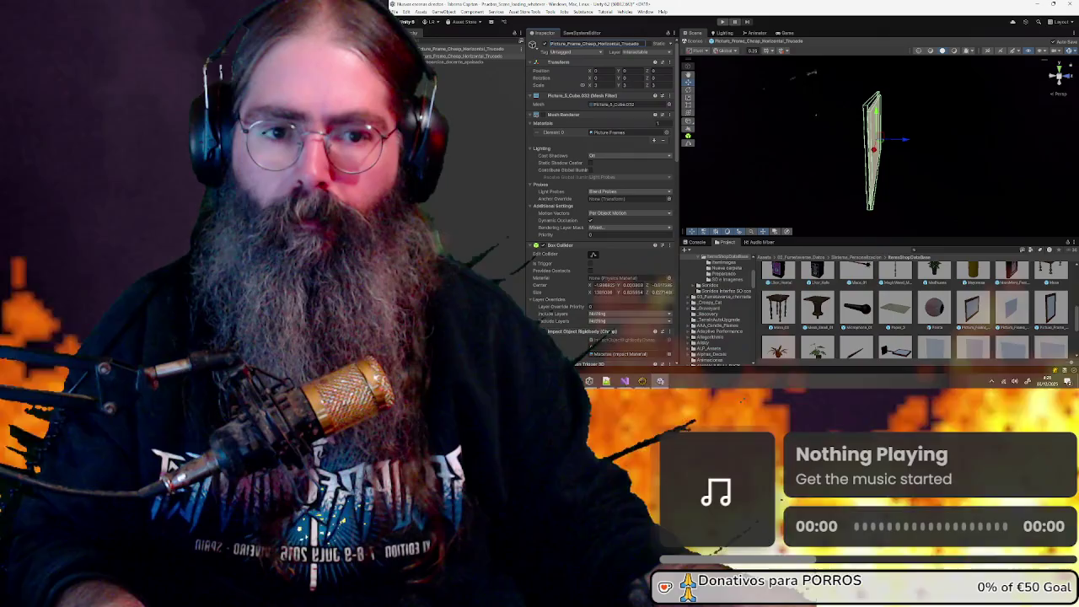
Check the collider from front and side, set Box Collider Center Z to 0, and exit Prefab Mode
{"action": "left_click", "coordinate": [1057, 75]}
{"action": "left_click", "coordinate": [1060, 84]}
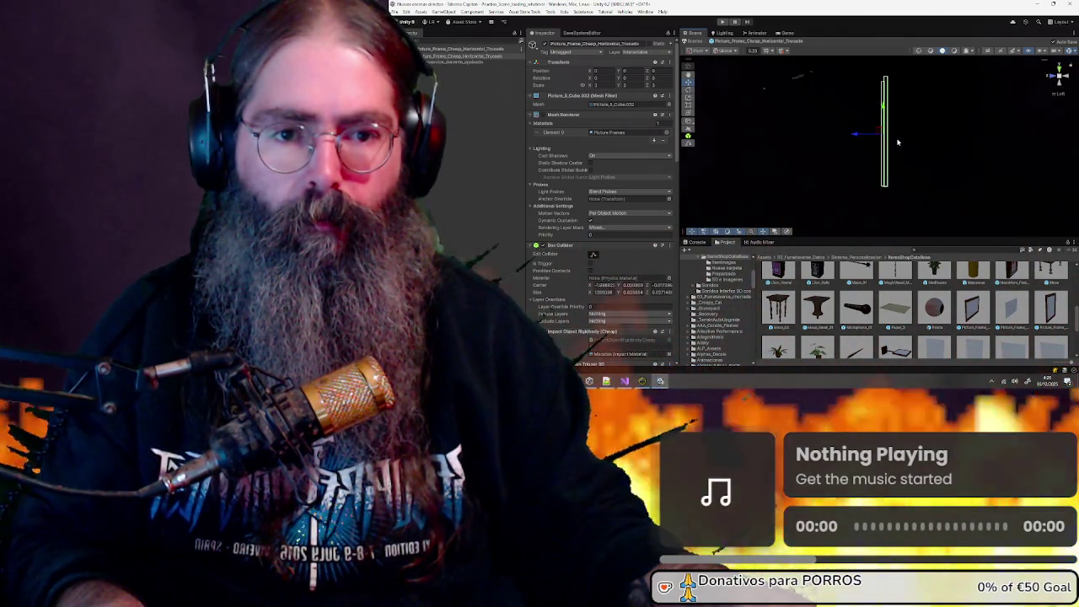
{"action": "scroll", "coordinate": [898, 143], "scroll_direction": "down", "scroll_amount": 1}
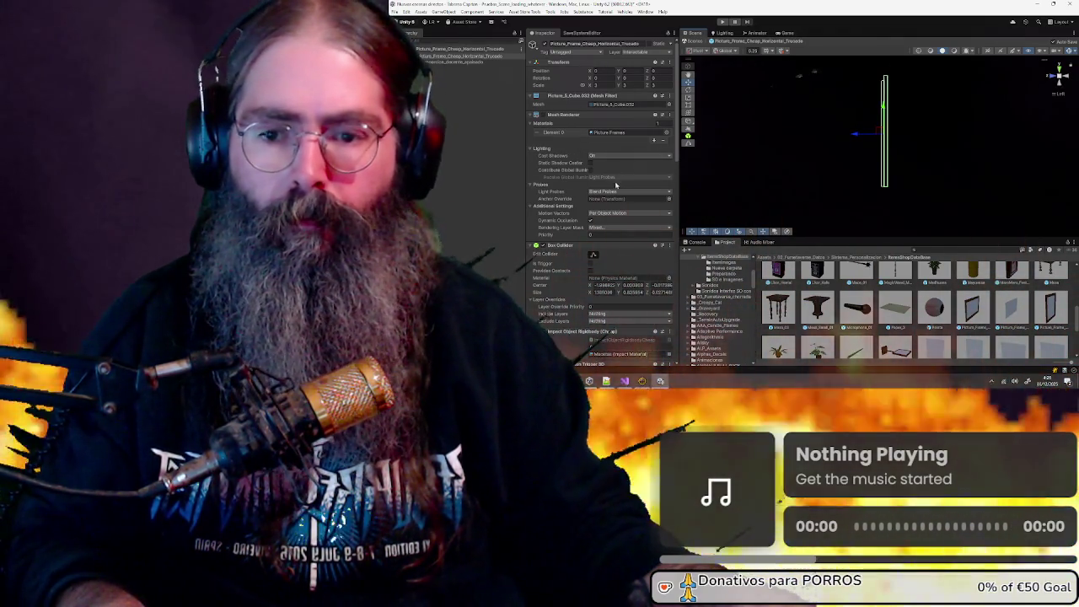
{"action": "scroll", "coordinate": [611, 156], "scroll_direction": "down", "scroll_amount": 3}
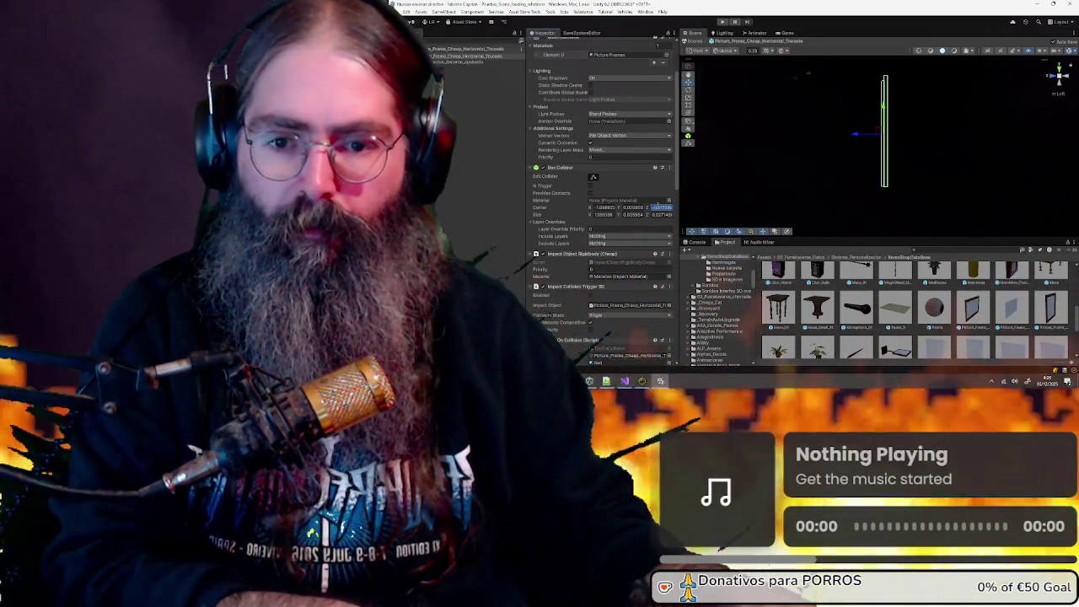
{"action": "left_click", "coordinate": [657, 207]}
{"action": "key", "text": "BackSpace"}
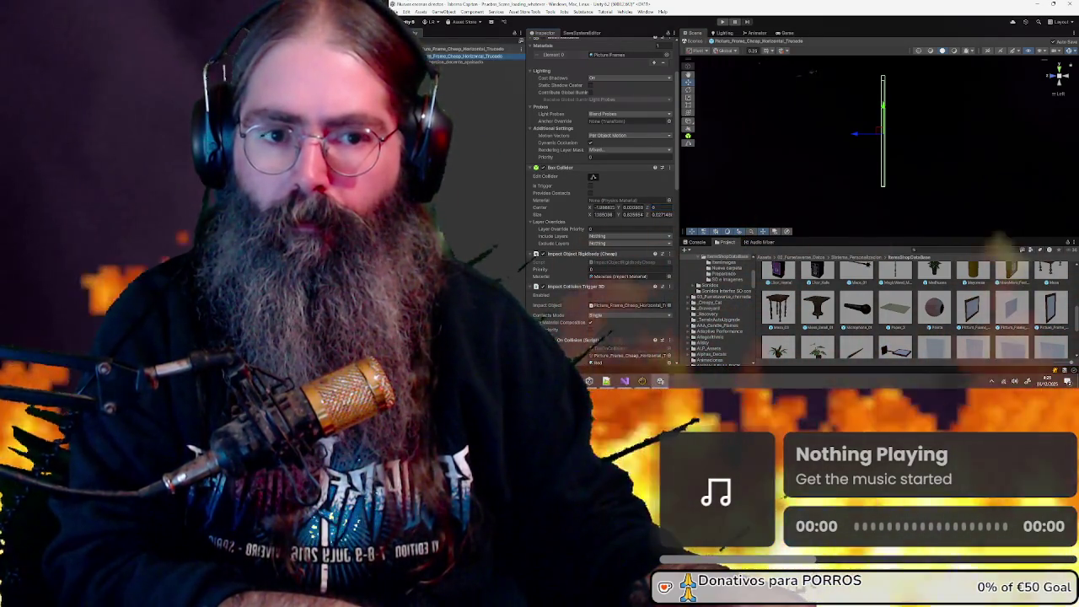
{"action": "left_click", "coordinate": [428, 48]}
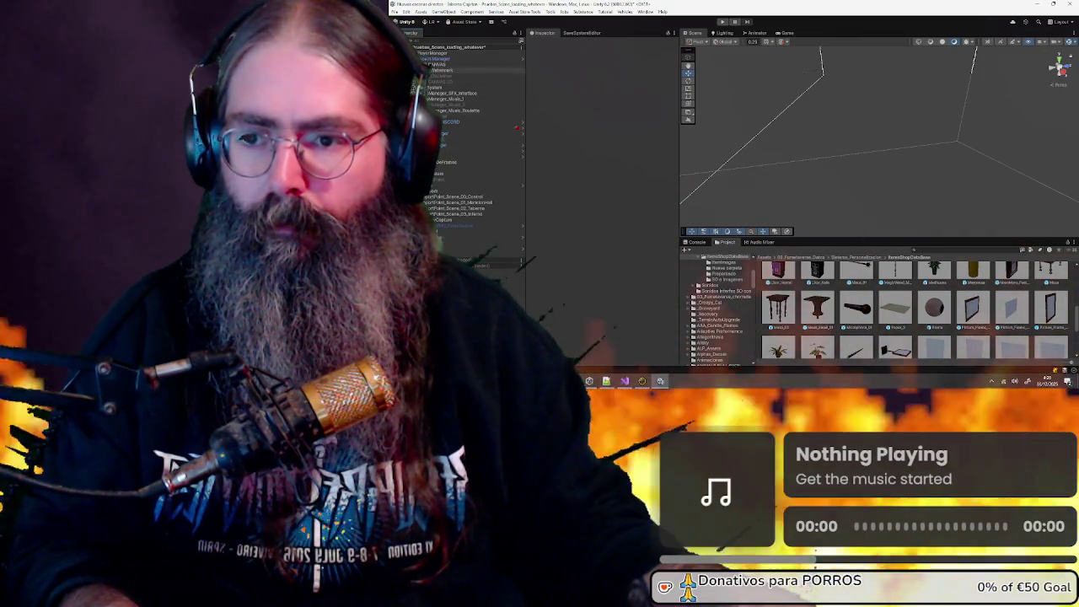
Expand CANVAS > MenuTienda > Viewport > Content > Categoria_decoracion and select Button_Poster_2
{"action": "left_click", "coordinate": [430, 95]}
{"action": "left_click", "coordinate": [431, 93]}
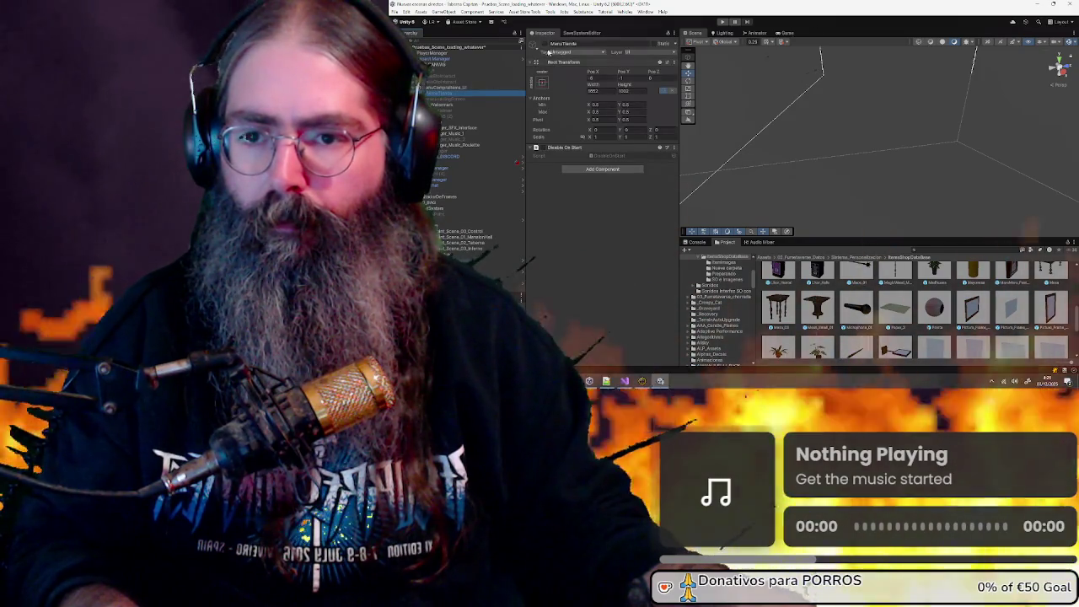
{"action": "left_click", "coordinate": [426, 93]}
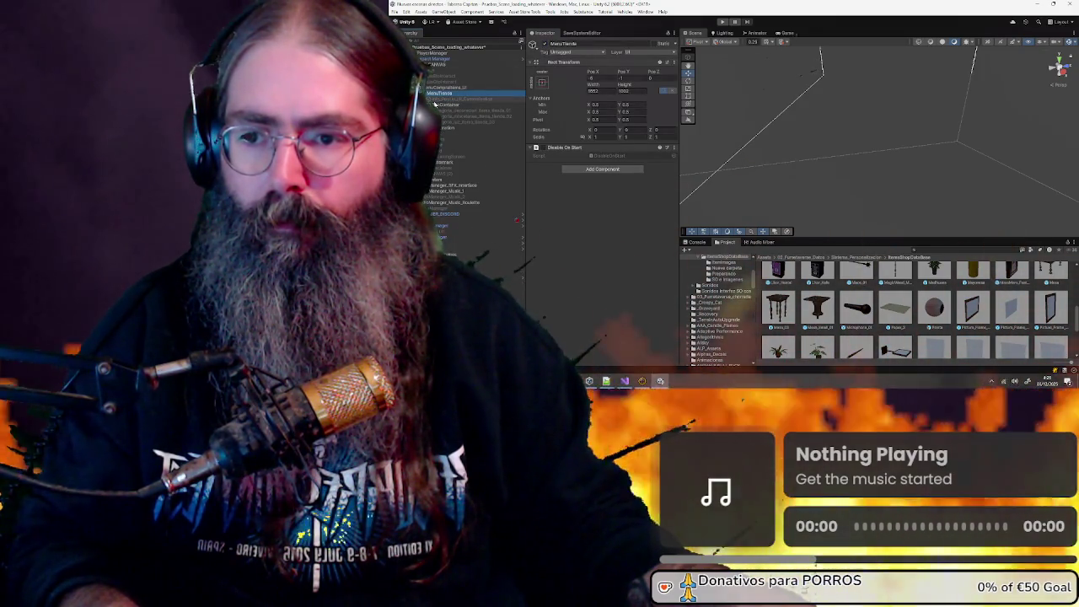
{"action": "left_click", "coordinate": [434, 127]}
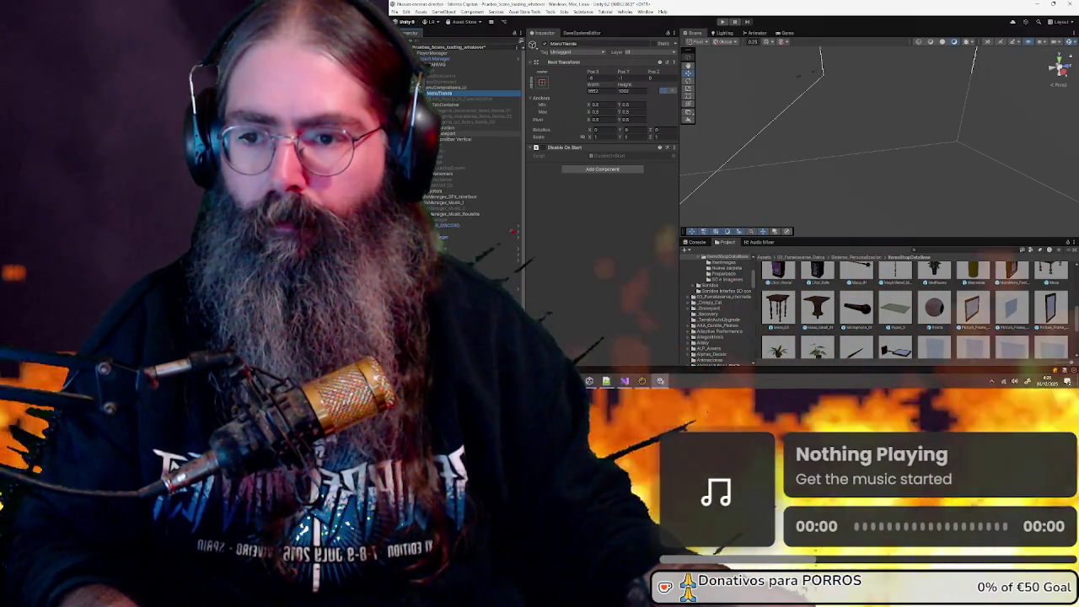
{"action": "left_click", "coordinate": [431, 133]}
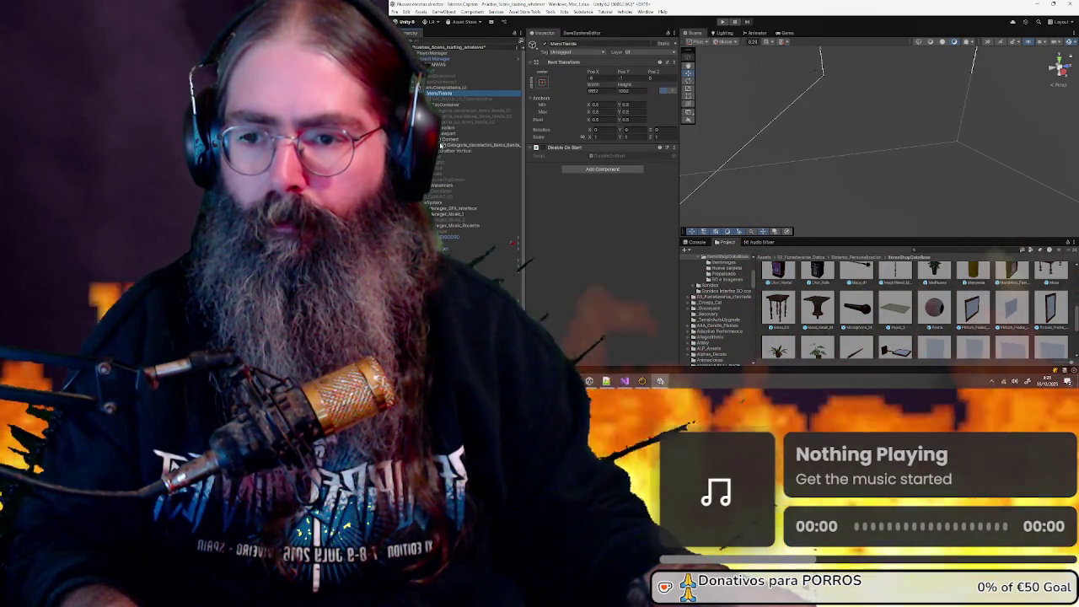
{"action": "left_click", "coordinate": [441, 145]}
{"action": "scroll", "coordinate": [464, 202], "scroll_direction": "down", "scroll_amount": 5}
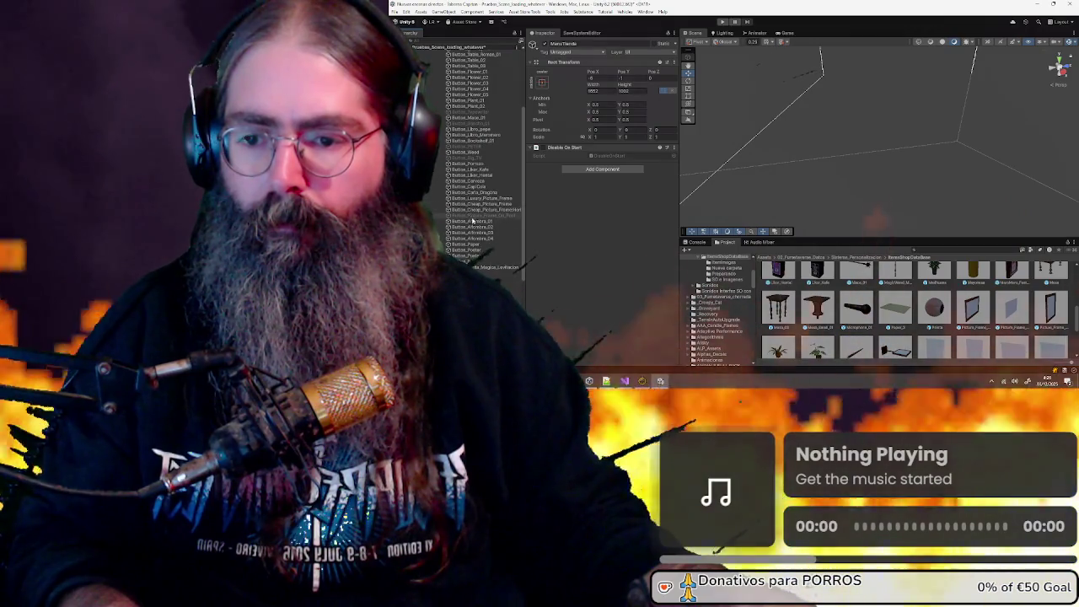
{"action": "left_click", "coordinate": [485, 257]}
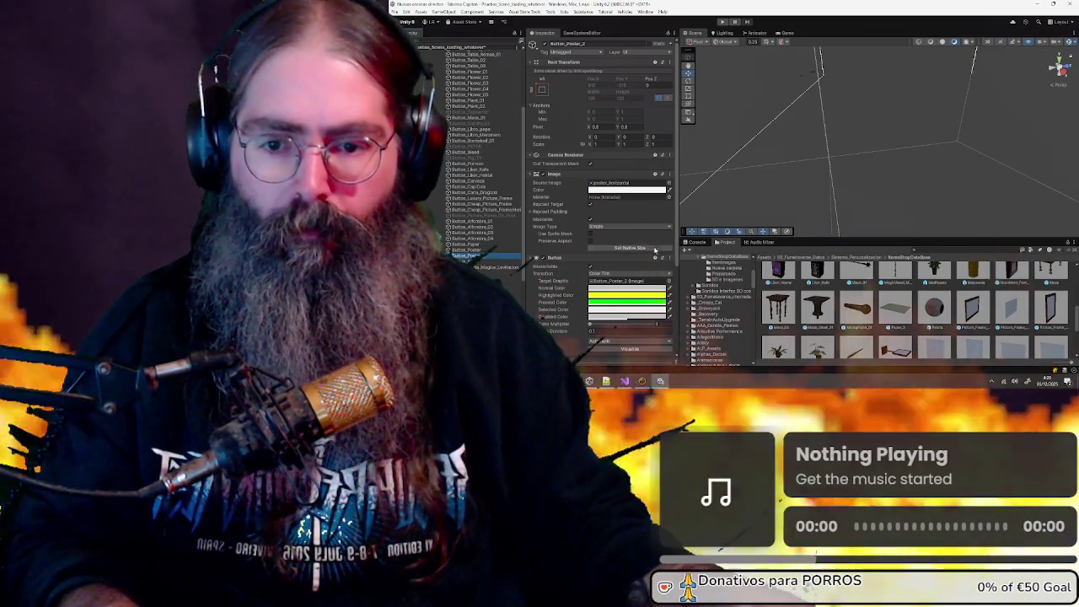
Assign Picture_Frame_Cheap_Vertical to Button_Poster_2's Item field, then select MenuTienda
{"action": "scroll", "coordinate": [589, 237], "scroll_direction": "down", "scroll_amount": 5}
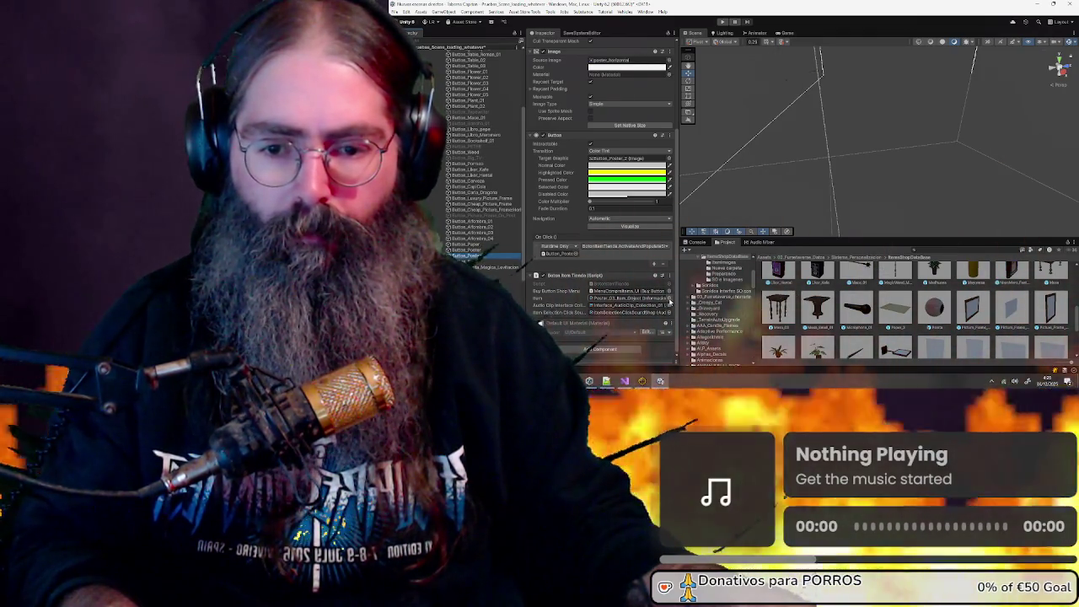
{"action": "left_click", "coordinate": [669, 299]}
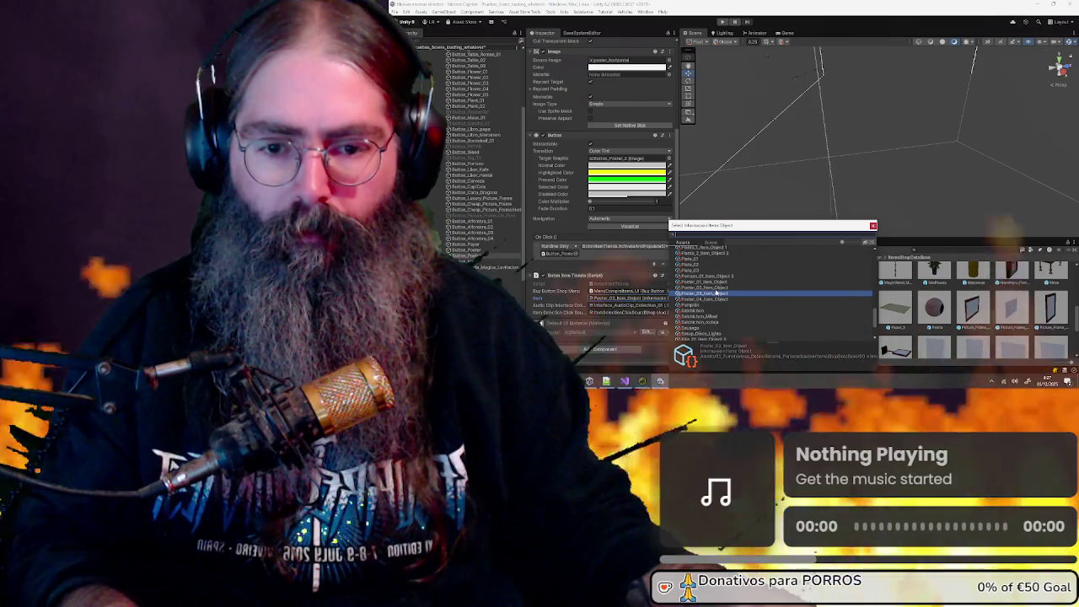
{"action": "scroll", "coordinate": [721, 292], "scroll_direction": "down", "scroll_amount": 3}
{"action": "scroll", "coordinate": [716, 292], "scroll_direction": "up", "scroll_amount": 3}
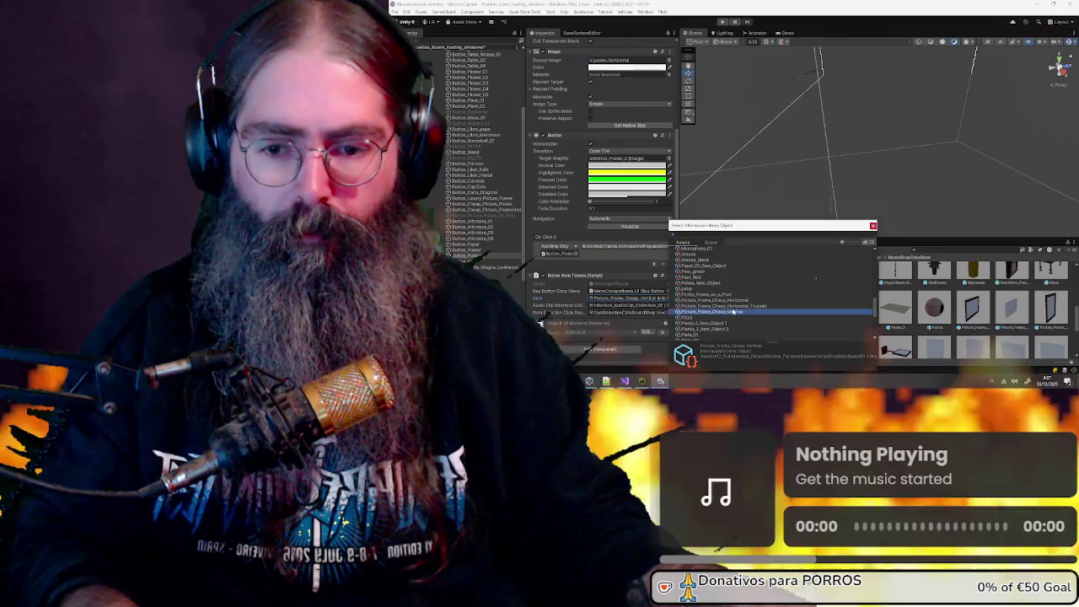
{"action": "double_click", "coordinate": [734, 312]}
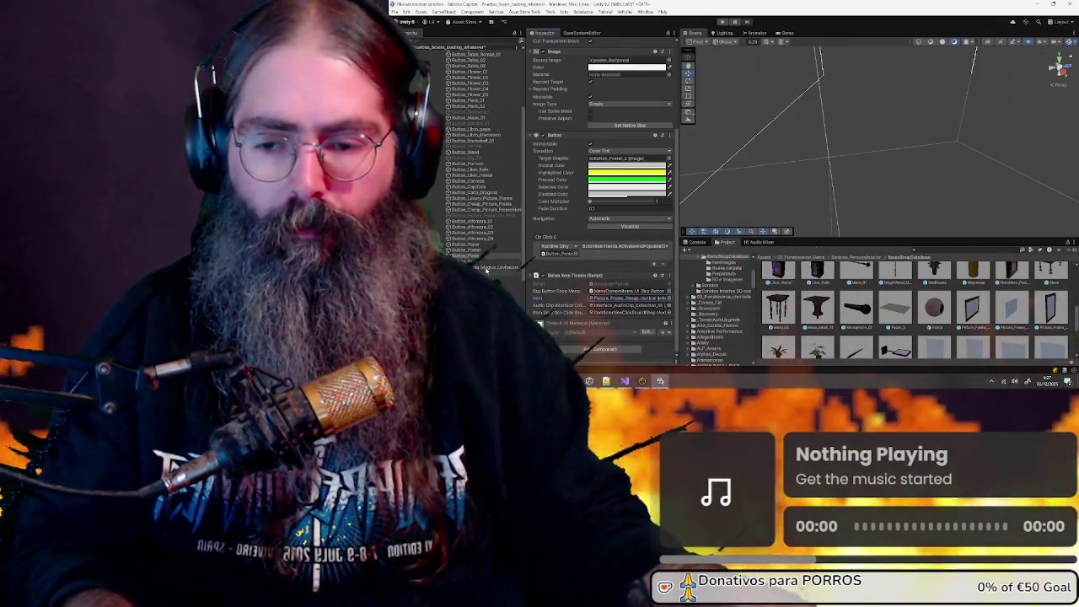
{"action": "scroll", "coordinate": [461, 124], "scroll_direction": "up", "scroll_amount": 5}
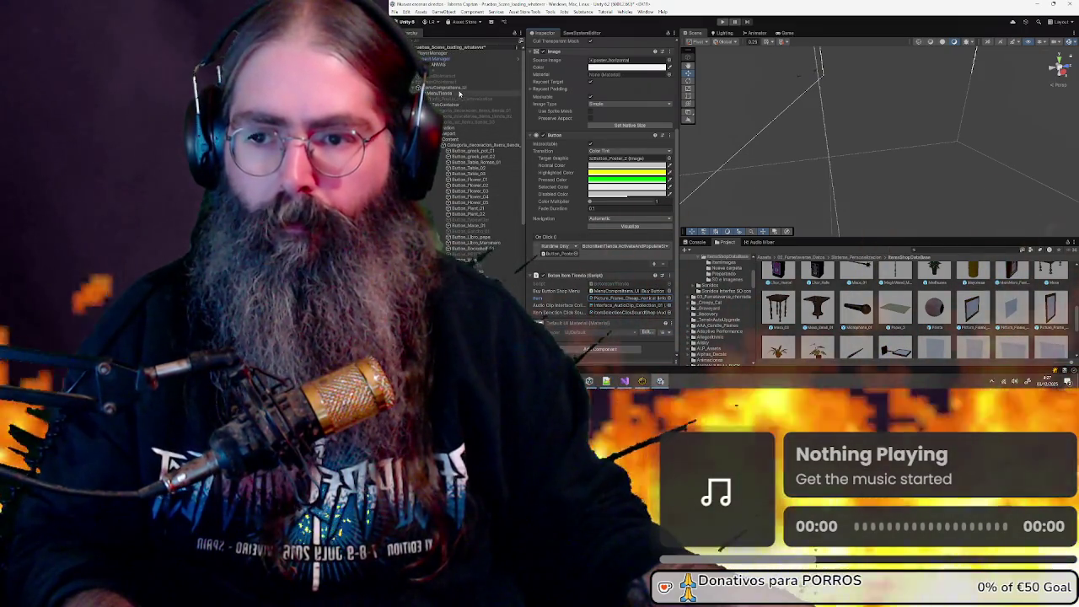
{"action": "left_click", "coordinate": [472, 93]}
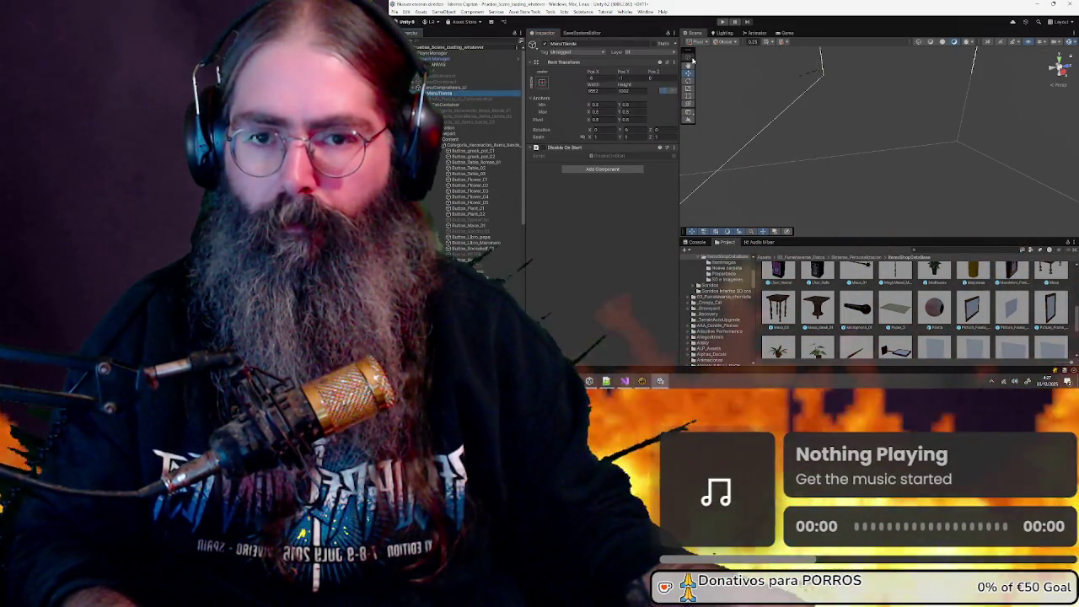
Deactivate MenuTienda, start a play-test game, and place a shop item on the floor
{"action": "left_click", "coordinate": [534, 43]}
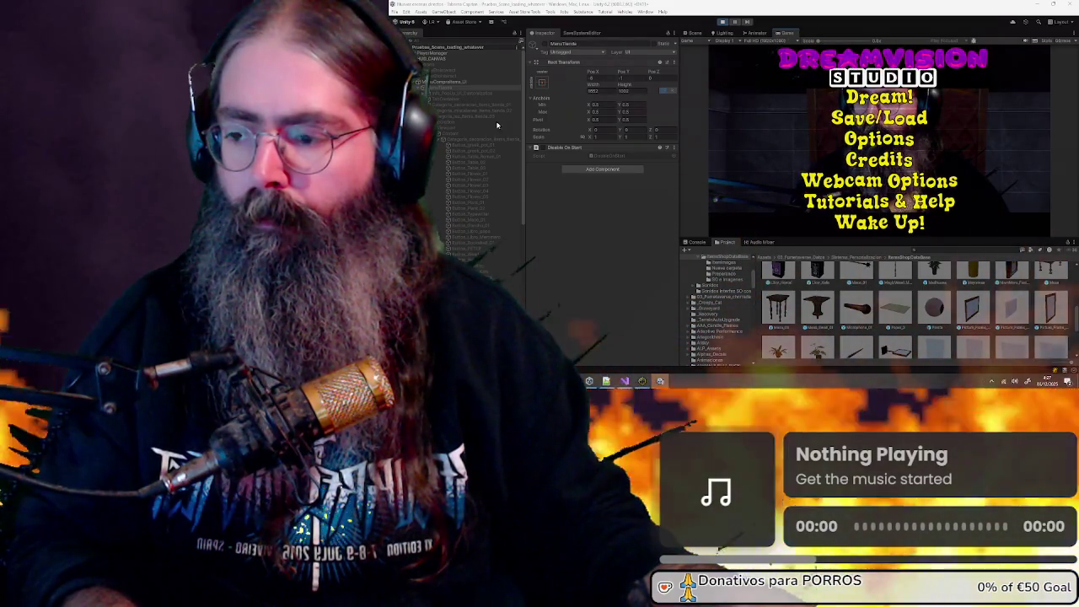
{"action": "key", "text": "Return"}
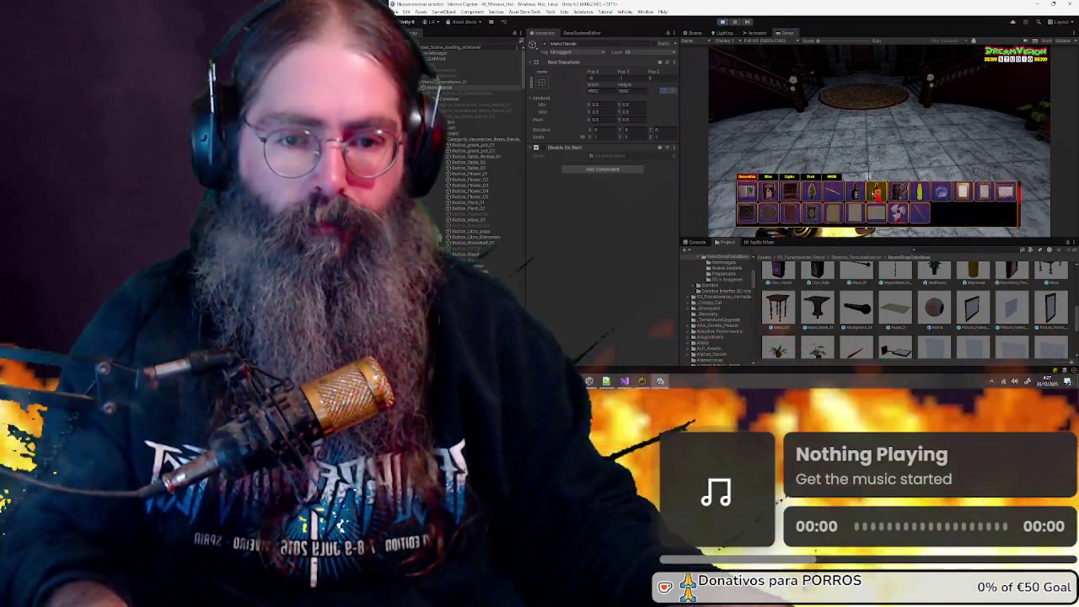
{"action": "key", "text": "Return"}
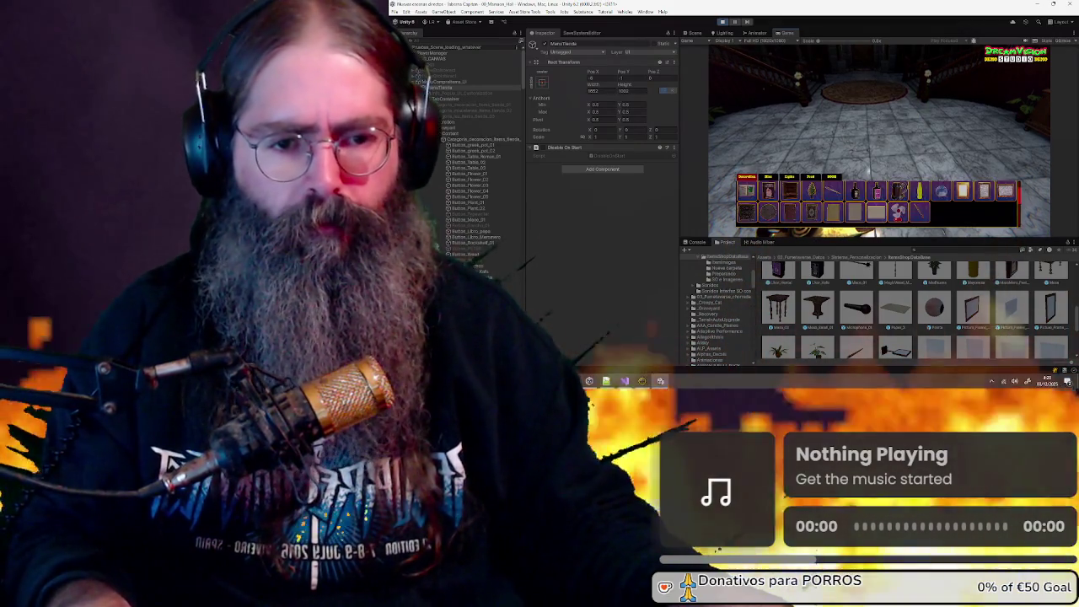
Place the bought picture frame upright in the hall, then check the pause menu
{"action": "key", "text": "Return"}
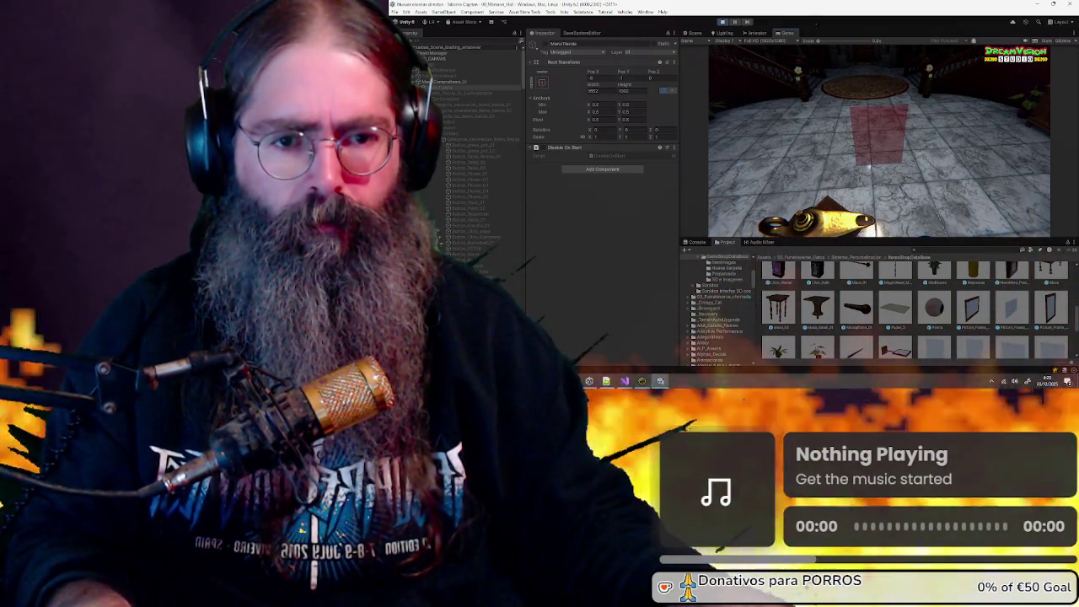
{"action": "key", "text": "Return"}
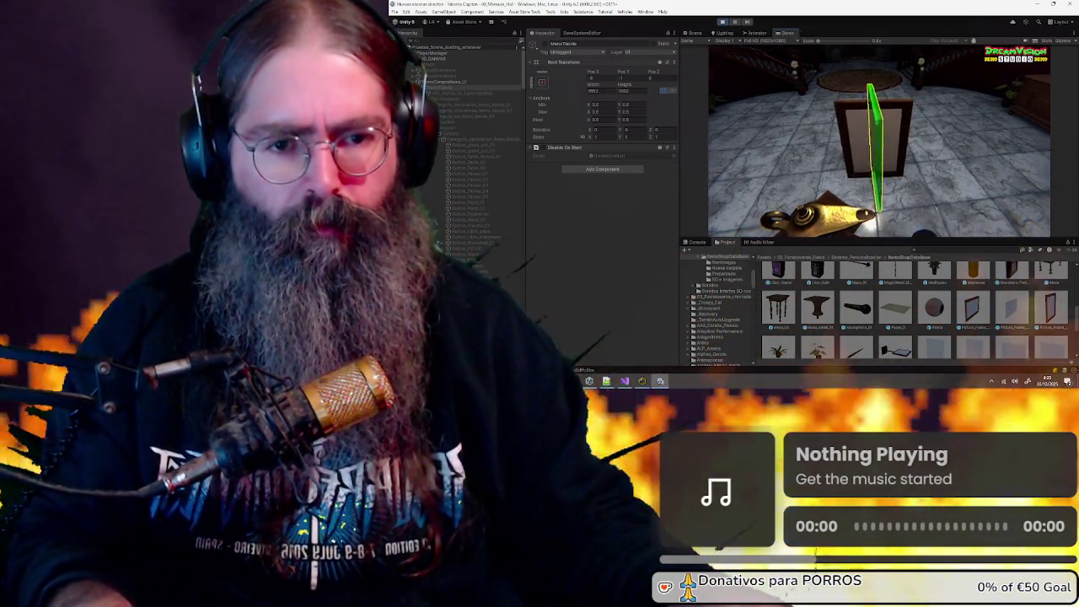
{"action": "key", "text": "Return"}
{"action": "left_click", "coordinate": [883, 145]}
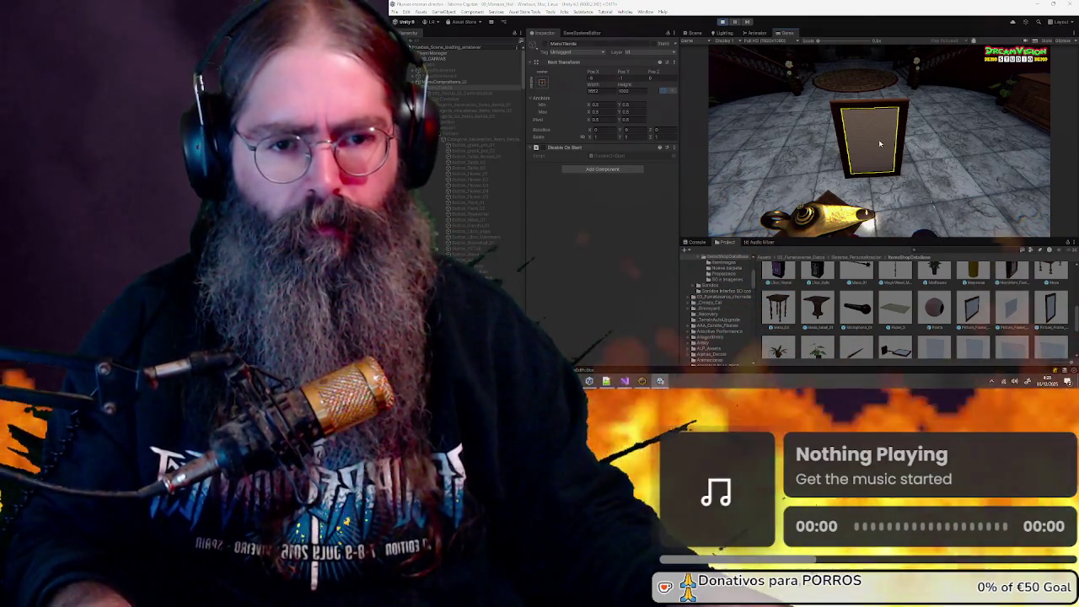
{"action": "left_click", "coordinate": [878, 140]}
{"action": "double_click", "coordinate": [592, 72]}
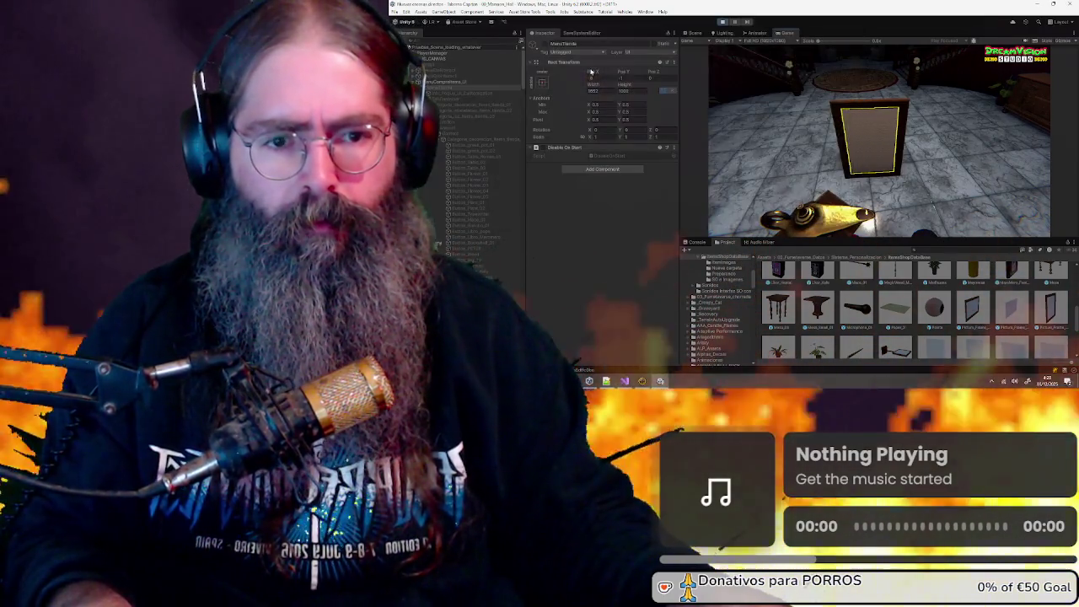
{"action": "key", "text": "Escape"}
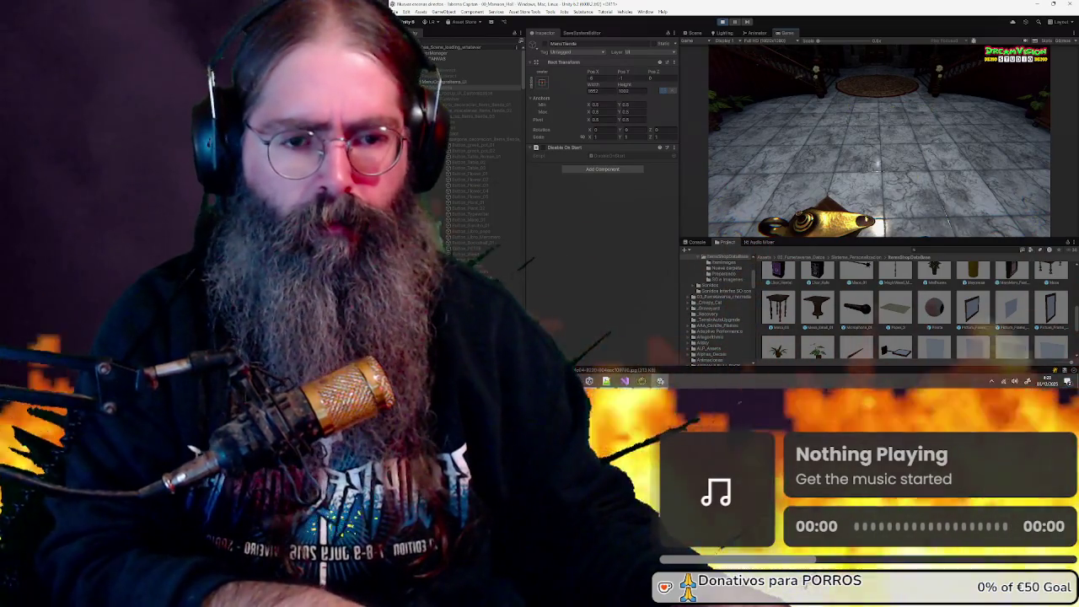
{"action": "key", "text": "Escape"}
{"action": "key", "text": "Escape"}
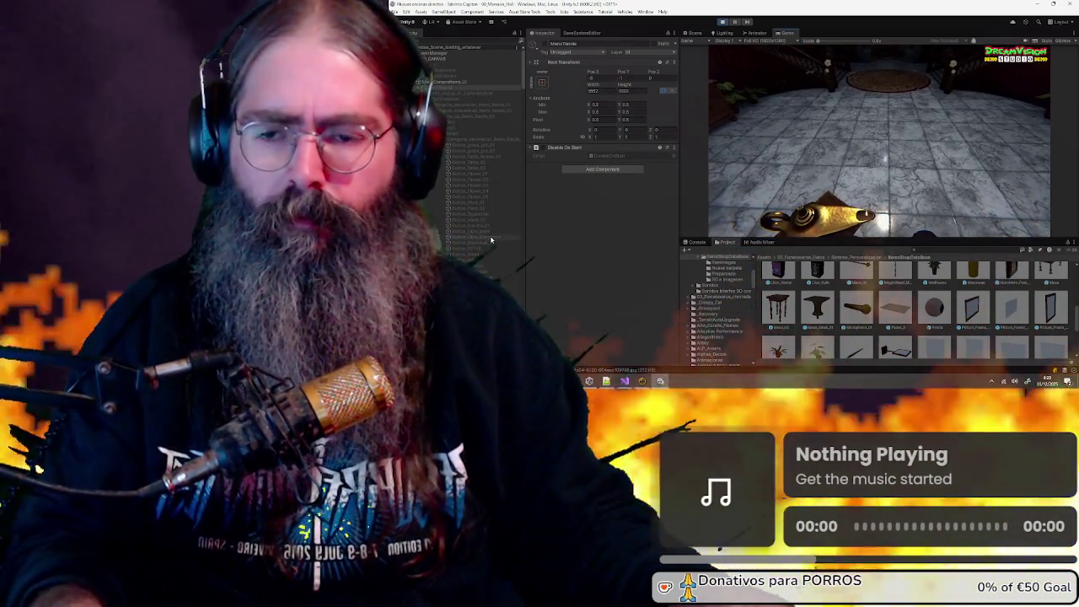
{"action": "scroll", "coordinate": [492, 240], "scroll_direction": "down", "scroll_amount": 5}
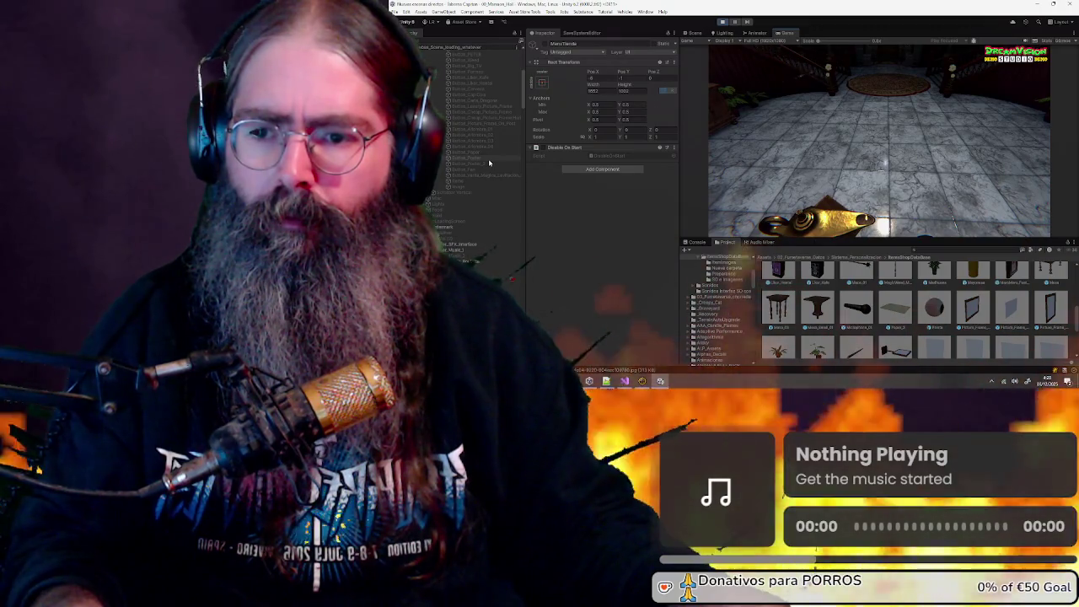
Assign the cheap horizontal picture-frame item to Button_Poster_2's Item field
{"action": "left_click", "coordinate": [490, 163]}
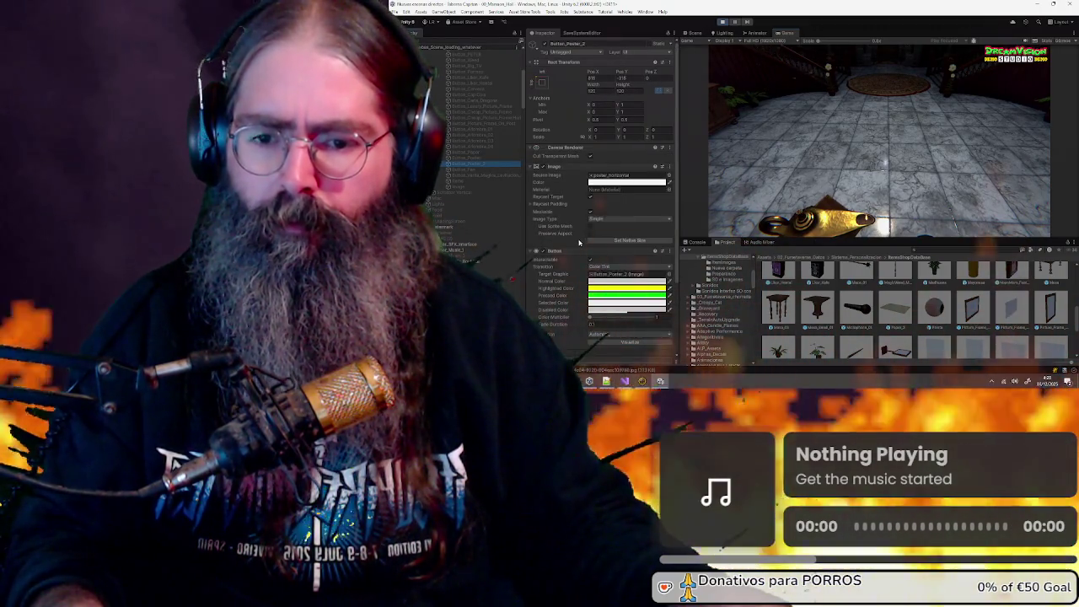
{"action": "scroll", "coordinate": [579, 243], "scroll_direction": "down", "scroll_amount": 3}
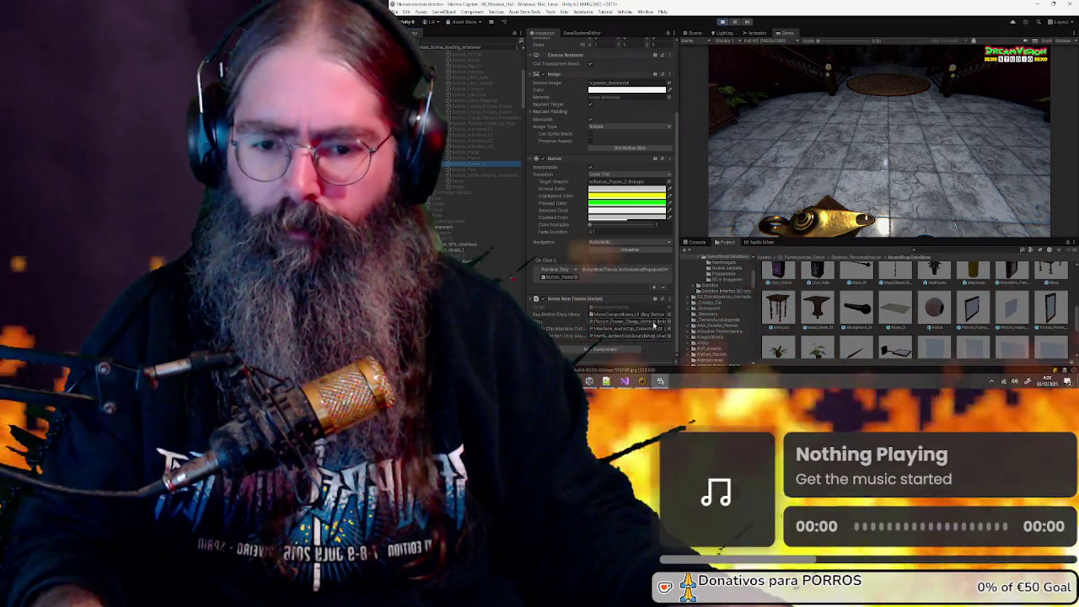
{"action": "left_click", "coordinate": [668, 322]}
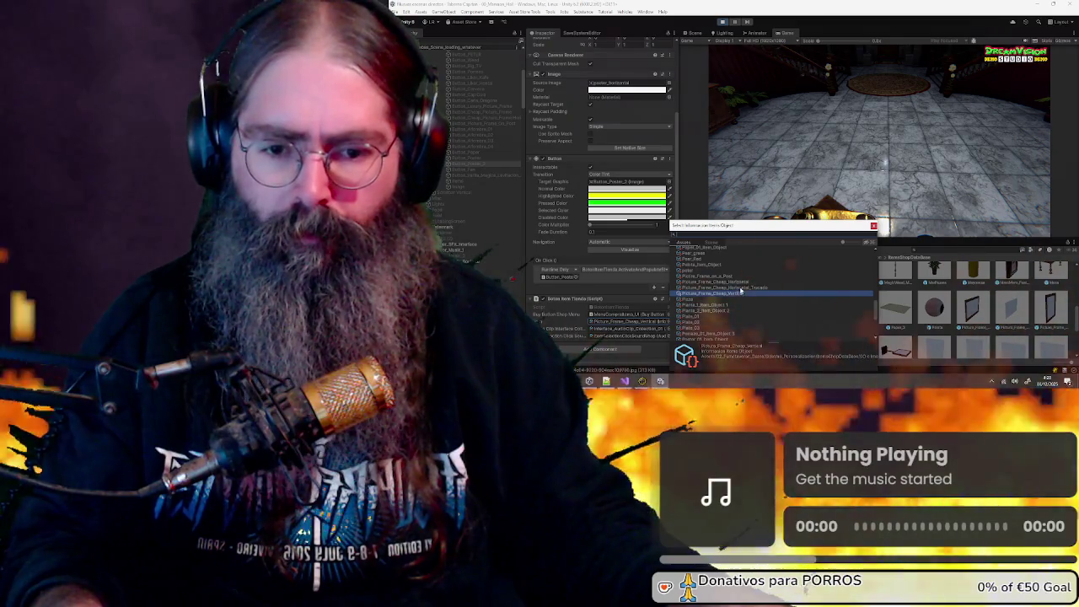
{"action": "left_click", "coordinate": [742, 288]}
{"action": "double_click", "coordinate": [742, 288]}
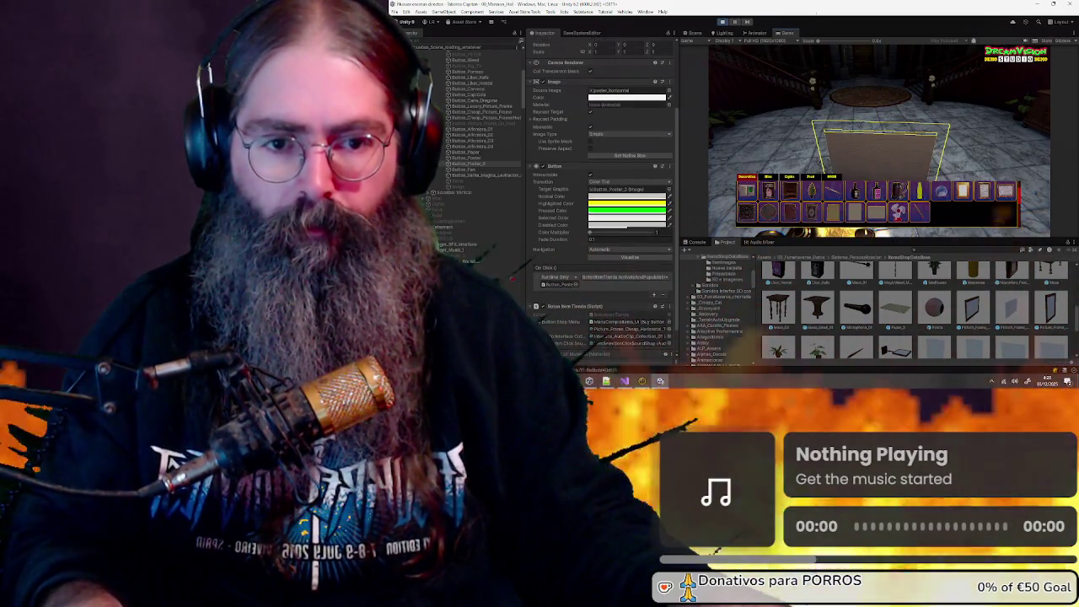
Load an image onto the in-game picture frame, toggle the game menu, and stop Play mode
{"action": "left_click", "coordinate": [878, 138]}
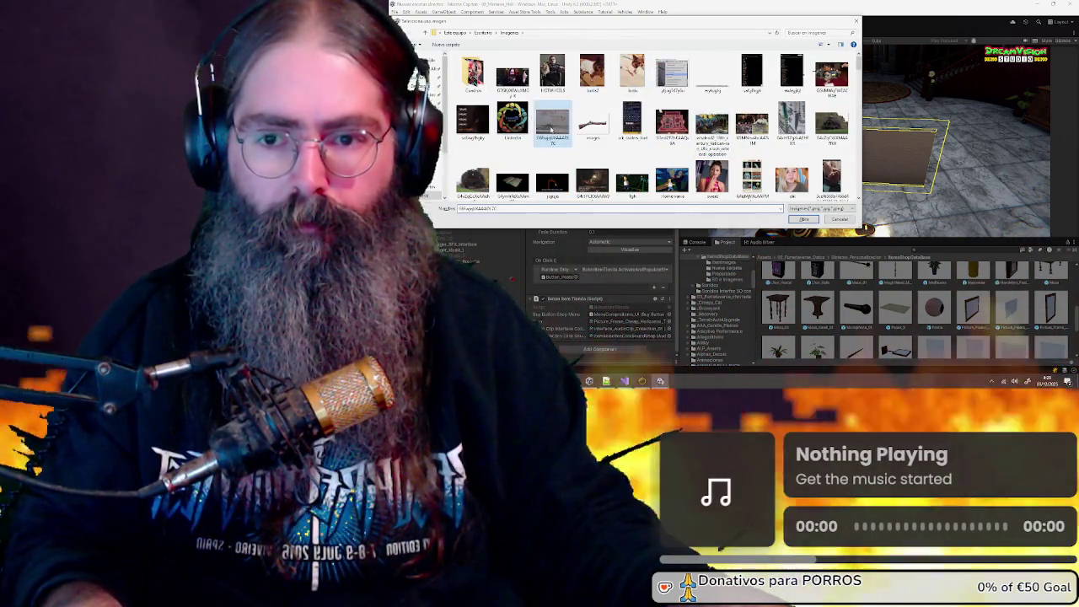
{"action": "double_click", "coordinate": [551, 126]}
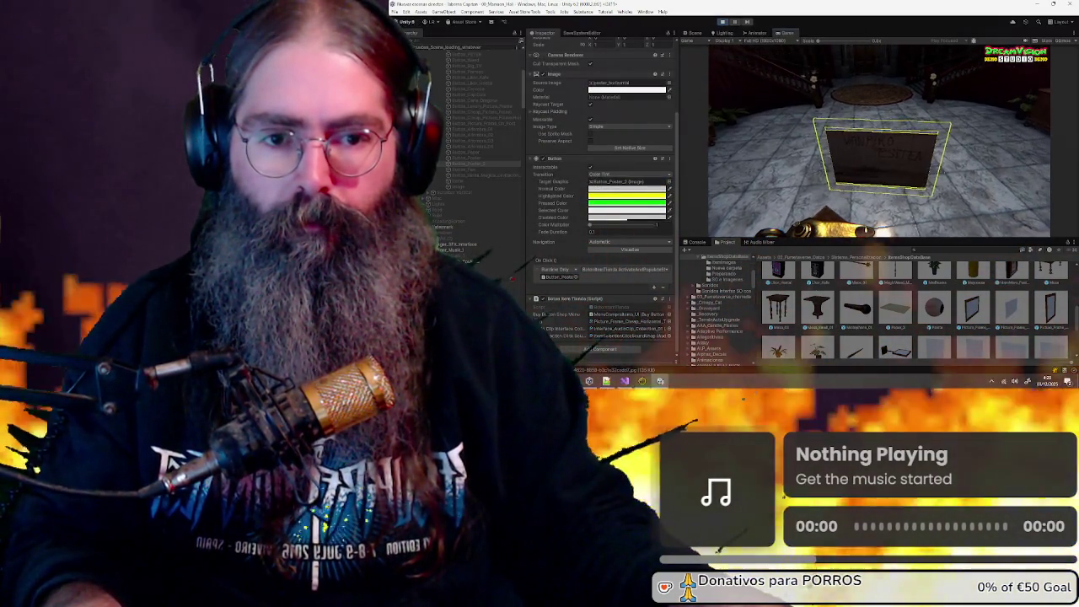
{"action": "key", "text": "Escape"}
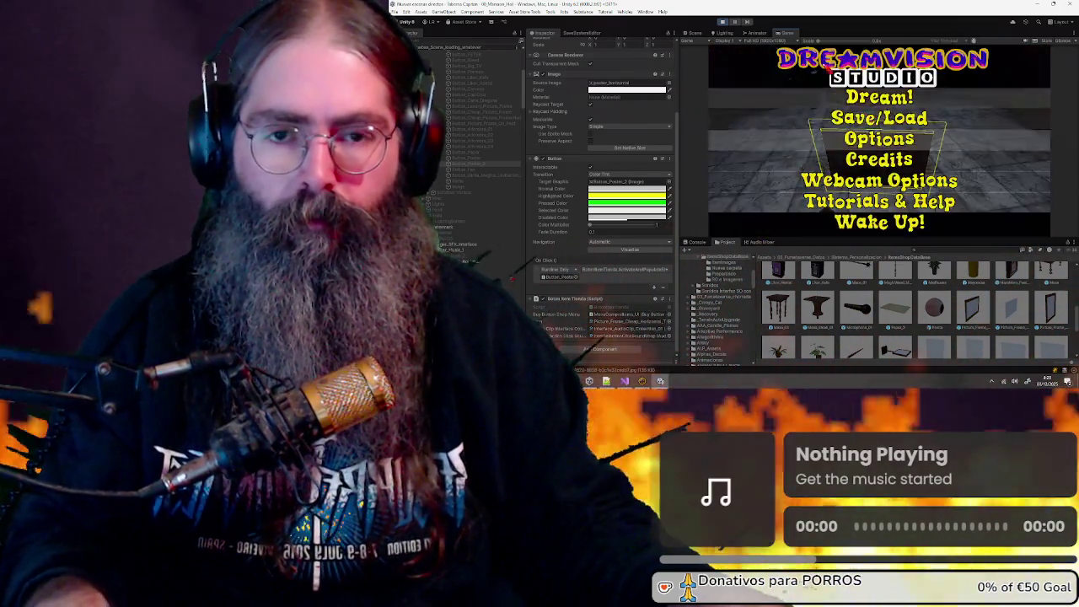
{"action": "key", "text": "Escape"}
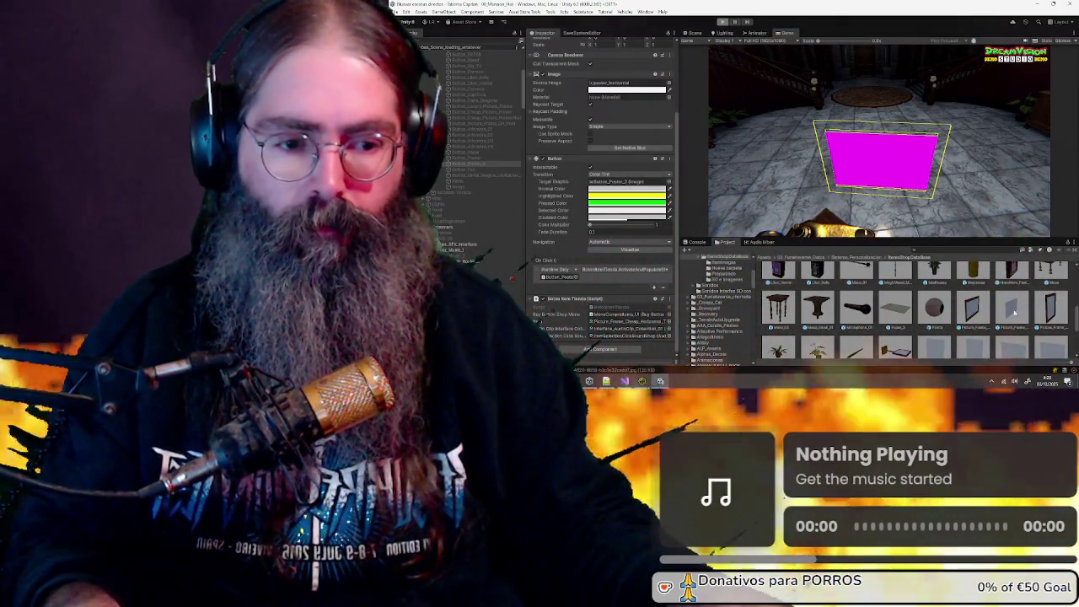
{"action": "key", "text": "ctrl+p"}
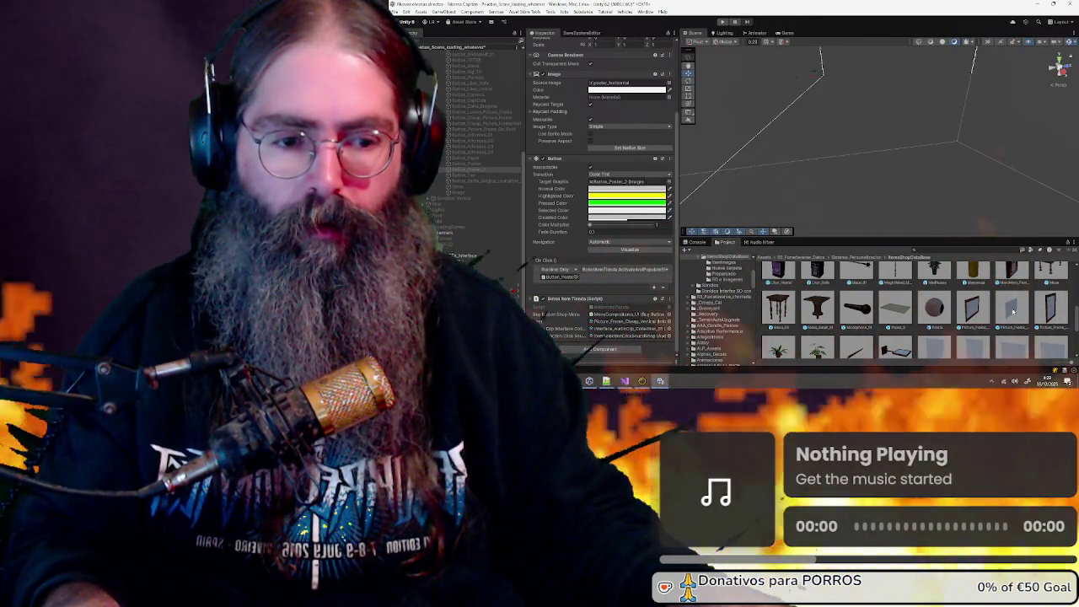
Open the Picture_Frame_Cheap_Horizontal_Trucado prefab and orbit to face the frame head-on
{"action": "left_click", "coordinate": [1013, 312]}
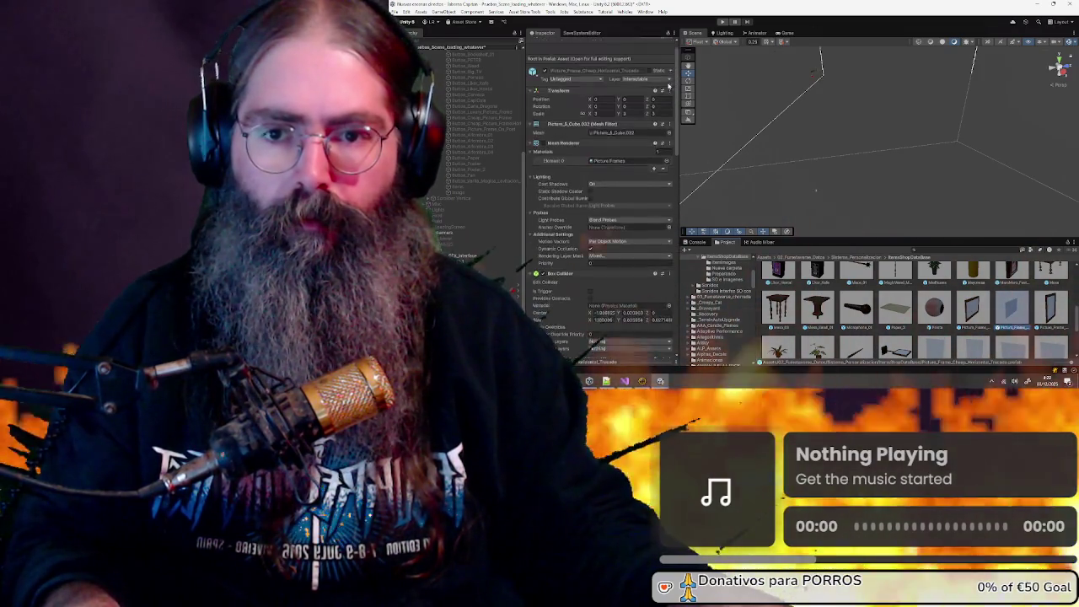
{"action": "left_click", "coordinate": [666, 51]}
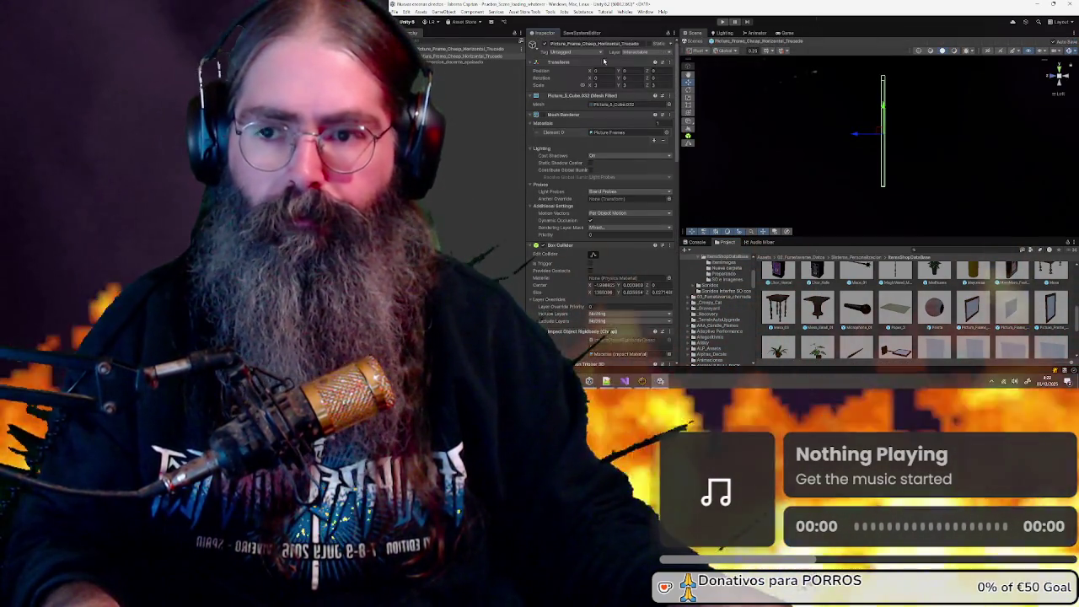
{"action": "scroll", "coordinate": [586, 142], "scroll_direction": "down", "scroll_amount": 5}
{"action": "scroll", "coordinate": [586, 142], "scroll_direction": "down", "scroll_amount": 10}
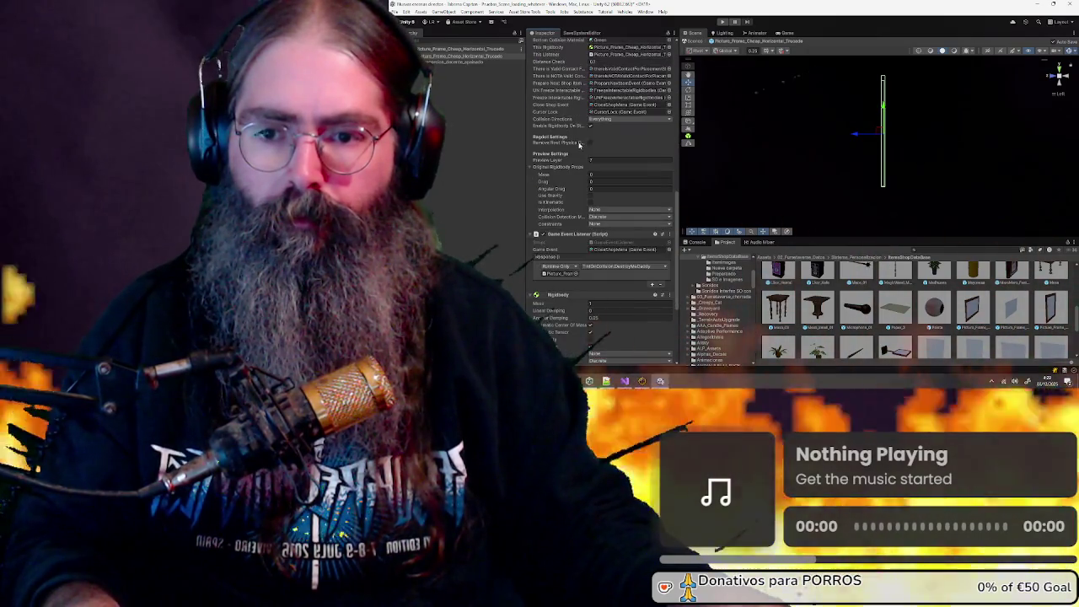
{"action": "scroll", "coordinate": [569, 159], "scroll_direction": "up", "scroll_amount": 15}
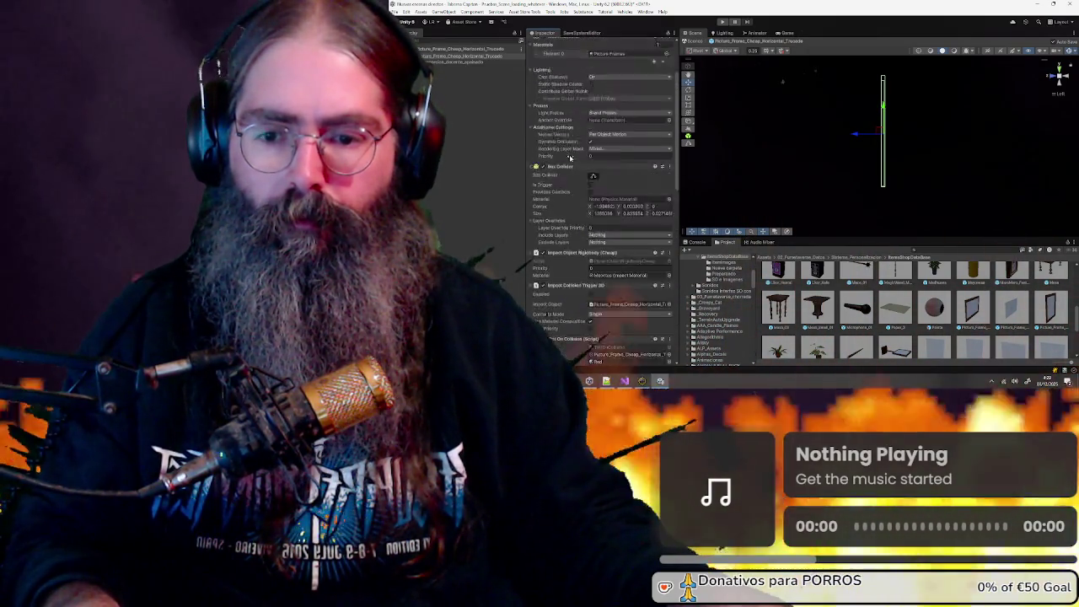
{"action": "left_click_drag", "start_coordinate": [831, 131], "coordinate": [742, 137]}
Set the root's Tint On Collision Target Object to the inner picture child
{"action": "left_click", "coordinate": [457, 64]}
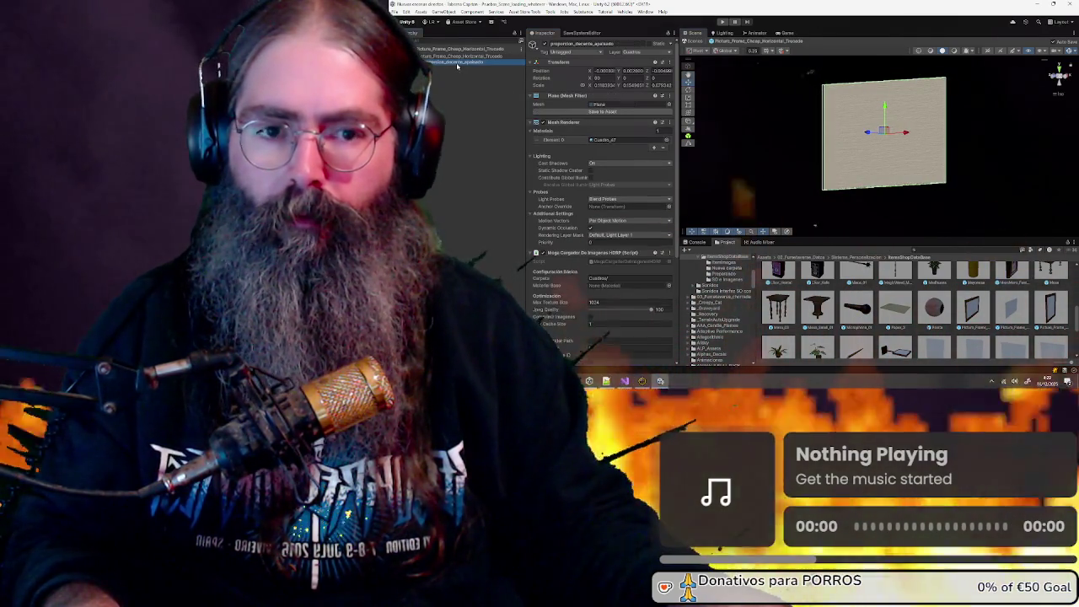
{"action": "left_click", "coordinate": [460, 56]}
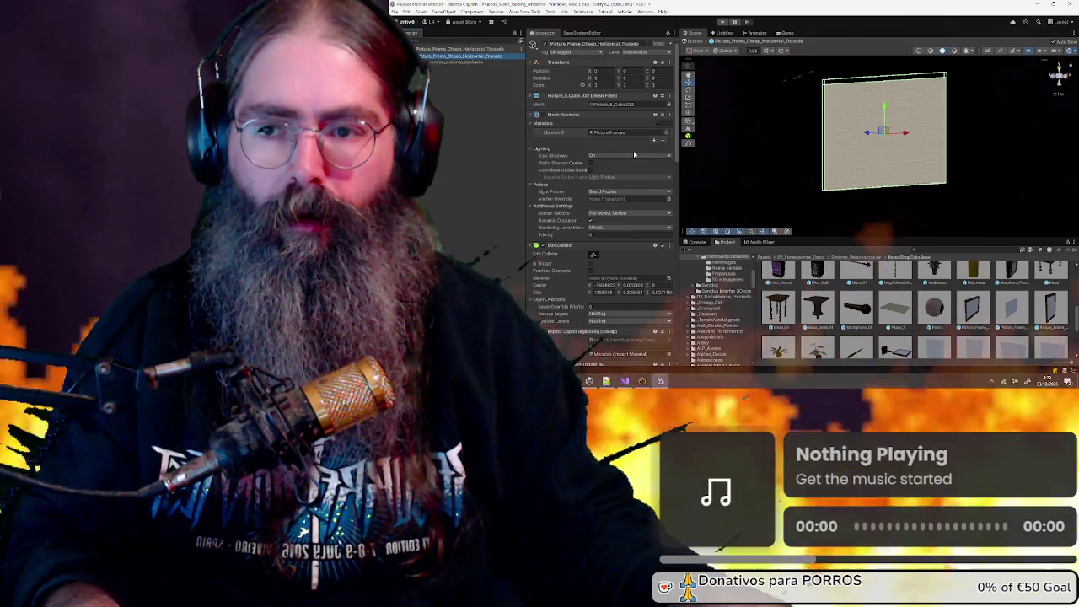
{"action": "scroll", "coordinate": [570, 170], "scroll_direction": "down", "scroll_amount": 5}
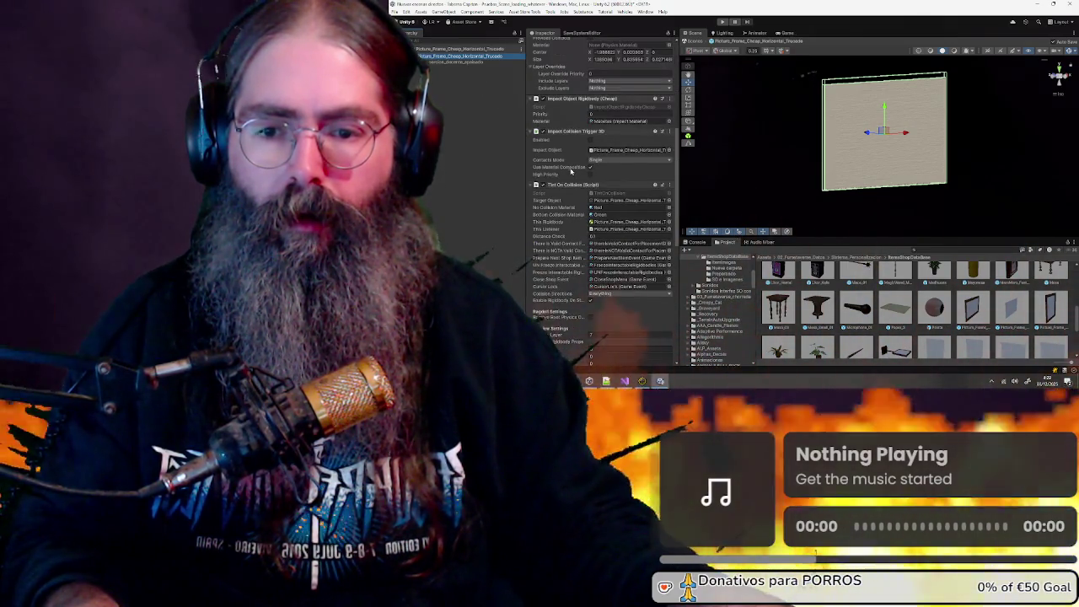
{"action": "left_click", "coordinate": [612, 202]}
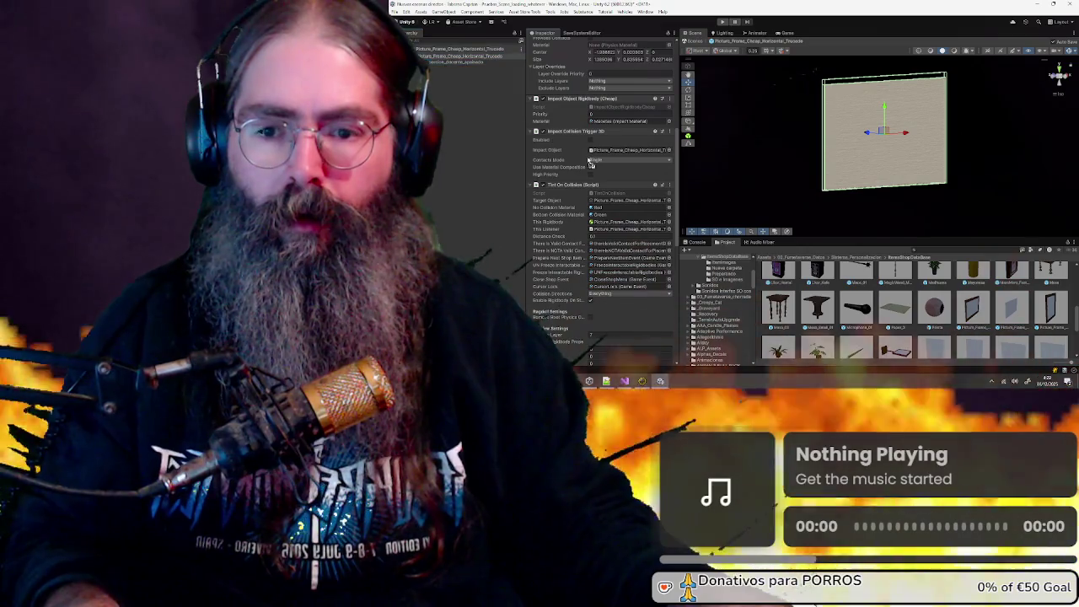
{"action": "key", "text": "ctrl+v"}
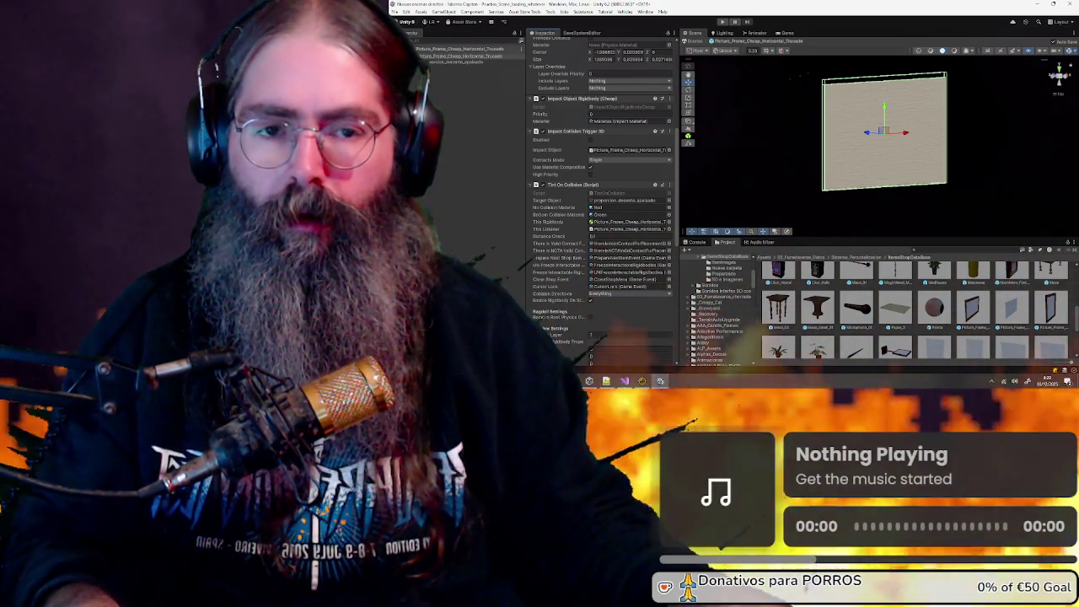
{"action": "left_click", "coordinate": [1054, 78]}
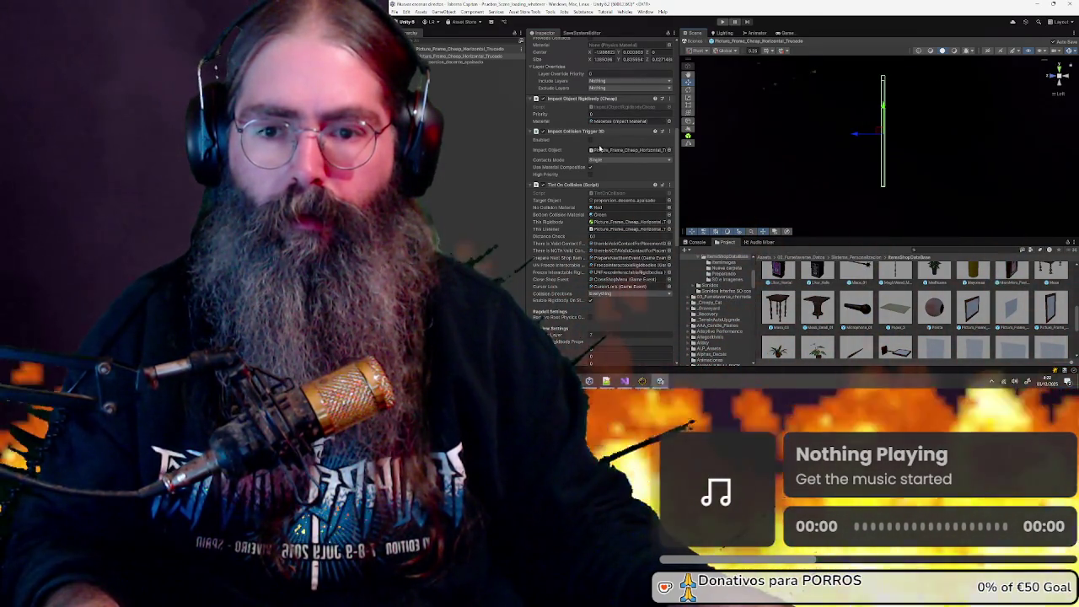
Nudge the Box Collider Center X, shrink Size Y to about 0.8, and exit Prefab Mode
{"action": "scroll", "coordinate": [590, 139], "scroll_direction": "up", "scroll_amount": 5}
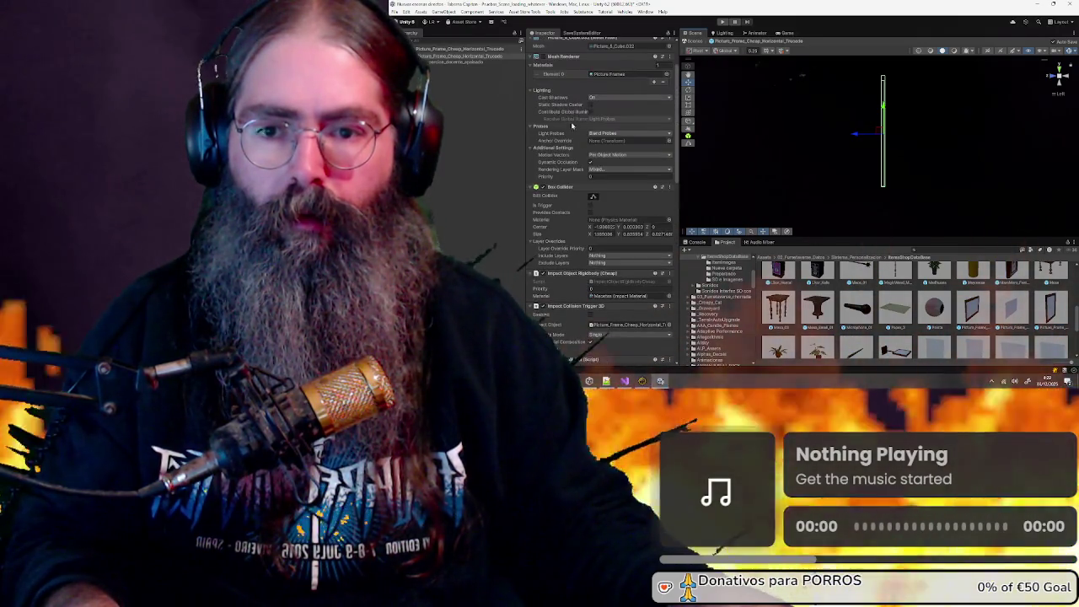
{"action": "left_click_drag", "start_coordinate": [592, 226], "coordinate": [594, 226]}
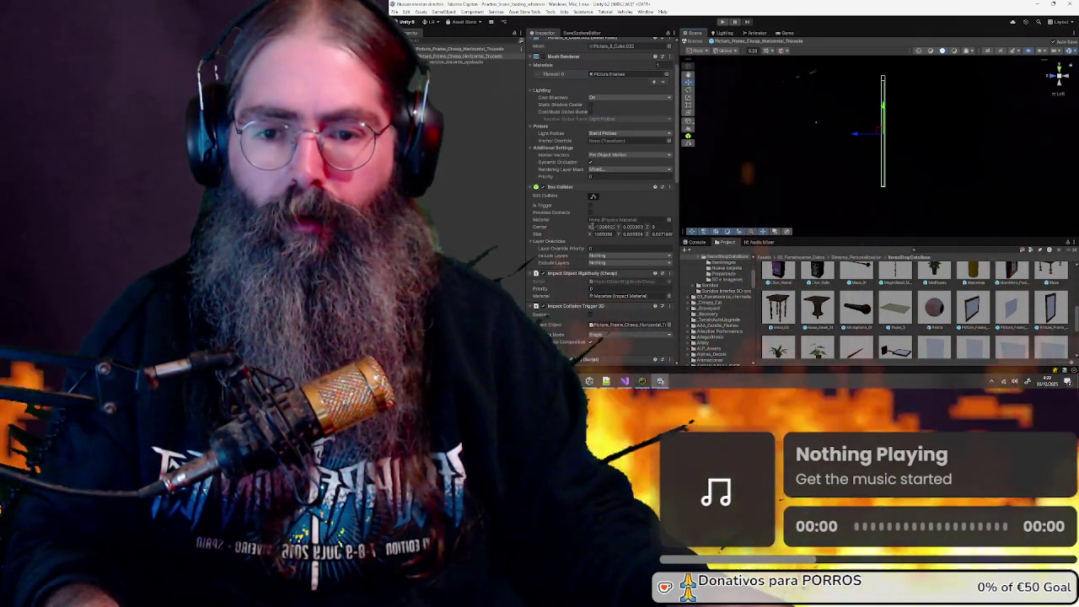
{"action": "left_click", "coordinate": [632, 234]}
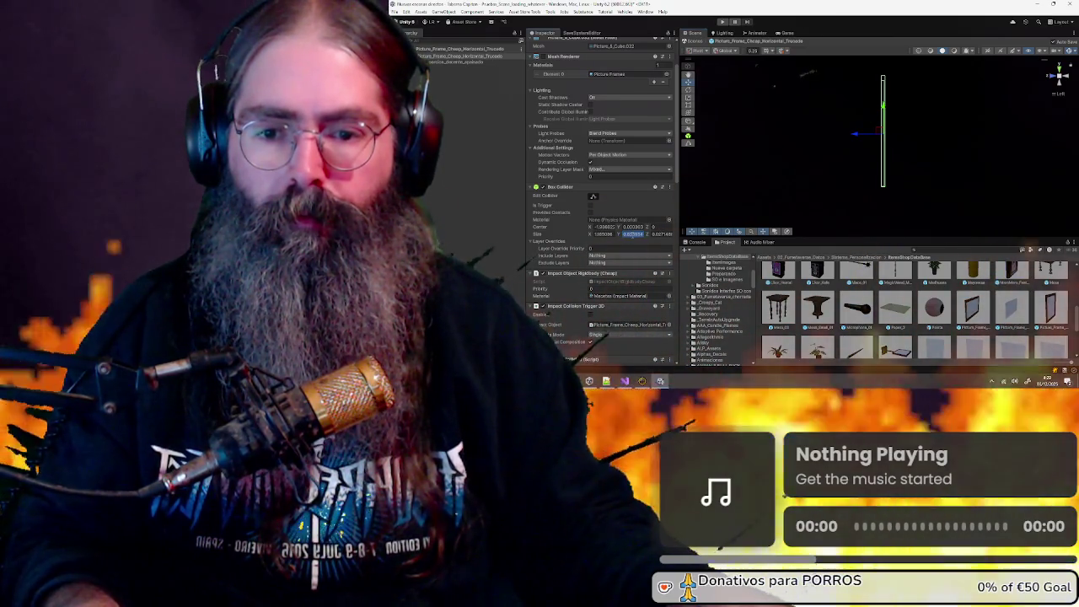
{"action": "type", "text": "1.8"}
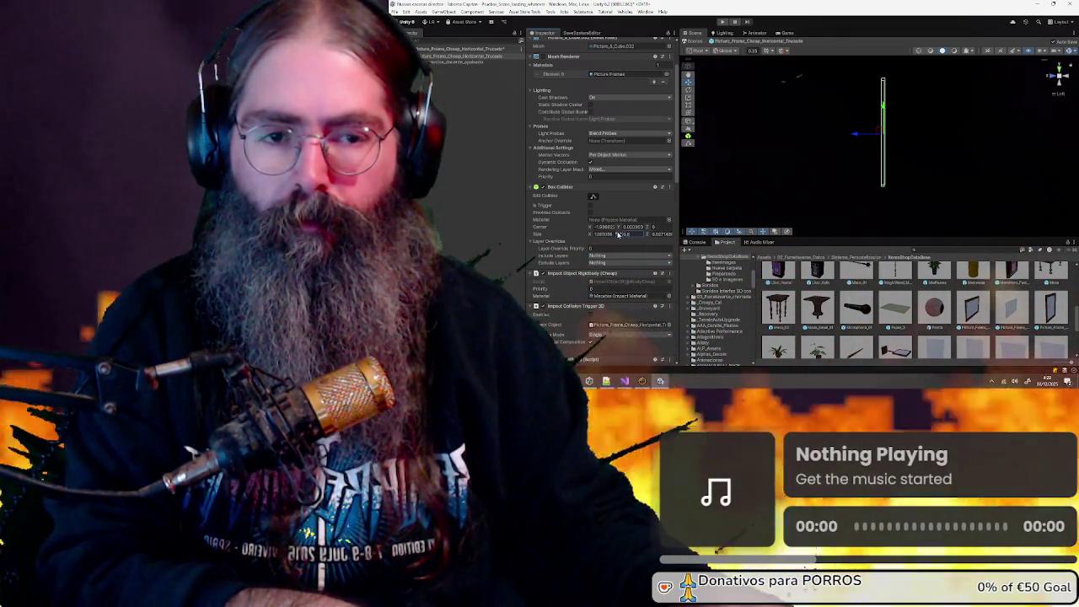
{"action": "scroll", "coordinate": [892, 165], "scroll_direction": "up", "scroll_amount": 2}
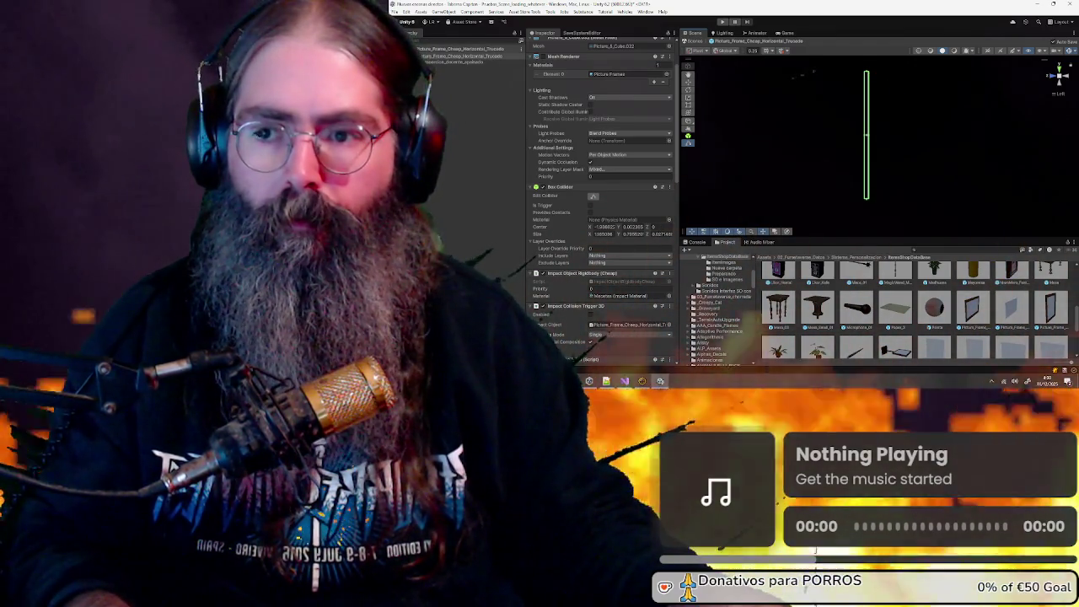
{"action": "left_click", "coordinate": [693, 41]}
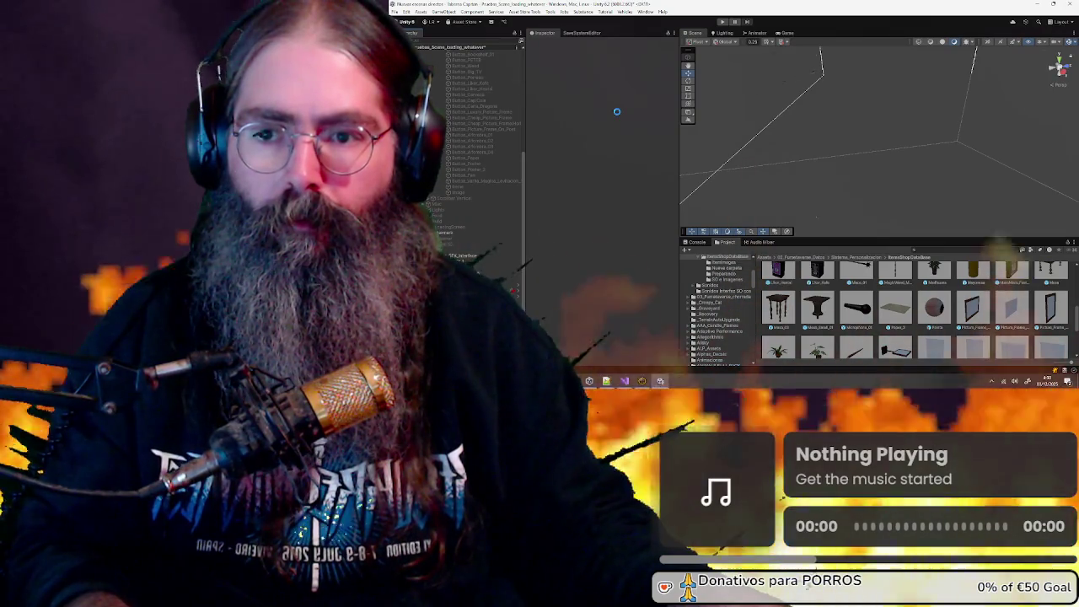
Set Button_Poster_2's Boton Item Tienda item to the horizontal picture frame and press Play
{"action": "left_click", "coordinate": [490, 169]}
{"action": "scroll", "coordinate": [603, 278], "scroll_direction": "down", "scroll_amount": 3}
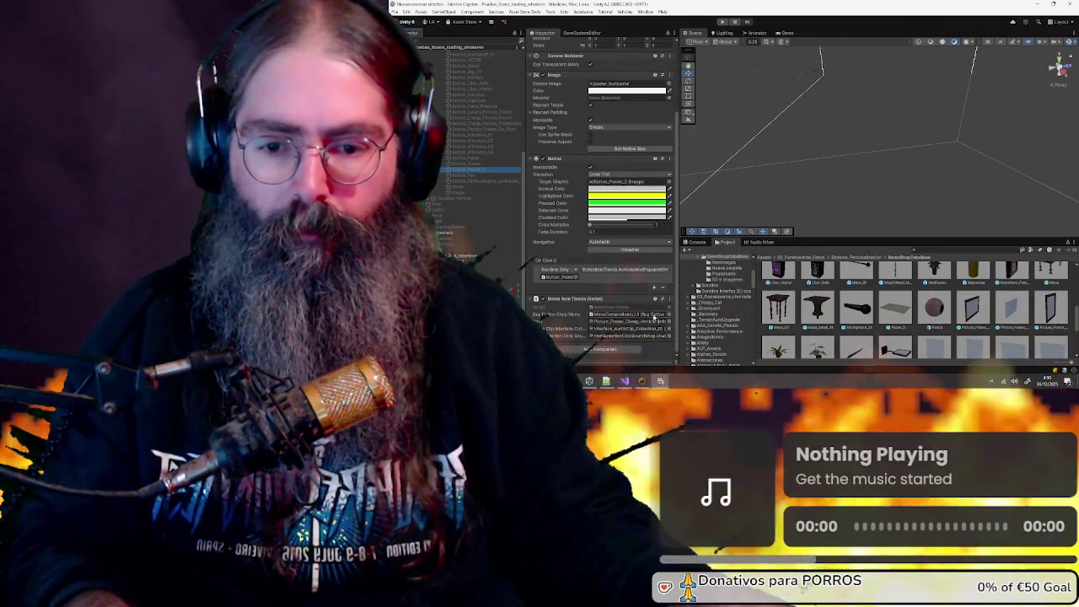
{"action": "left_click", "coordinate": [668, 321]}
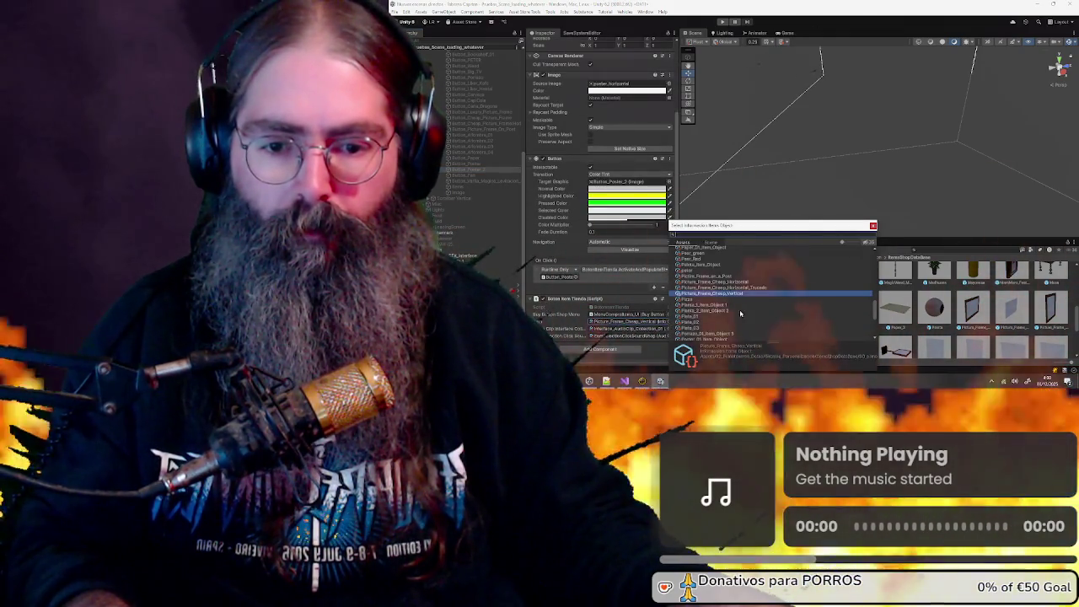
{"action": "left_click", "coordinate": [742, 288]}
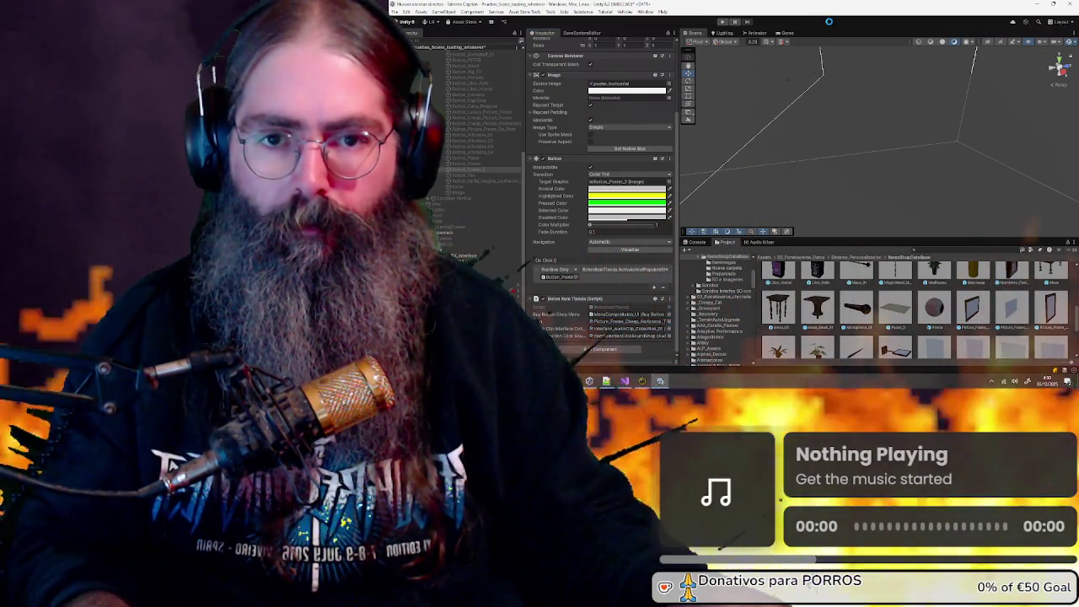
{"action": "left_click", "coordinate": [722, 22]}
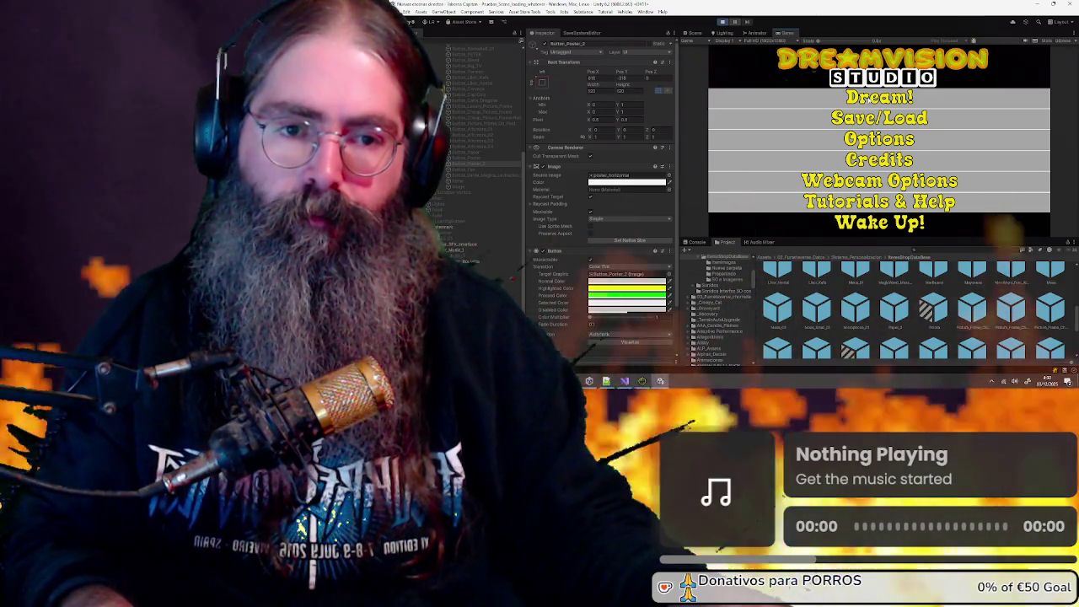
Enter the game from the main menu to check the shop inventory, then stop Play mode with Ctrl+P
{"action": "key", "text": "Return"}
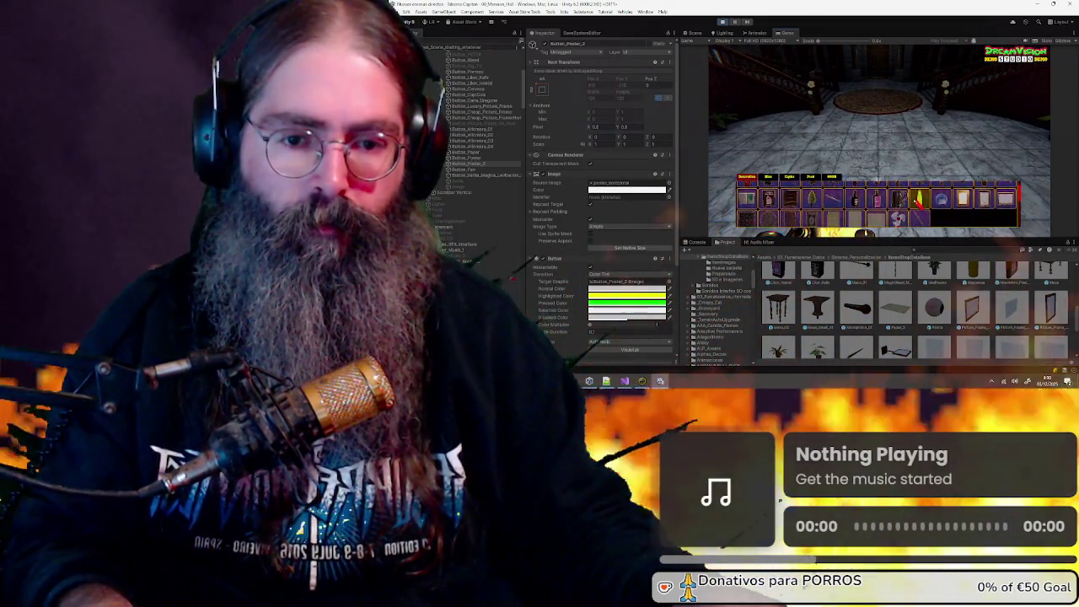
{"action": "key", "text": "ctrl+p"}
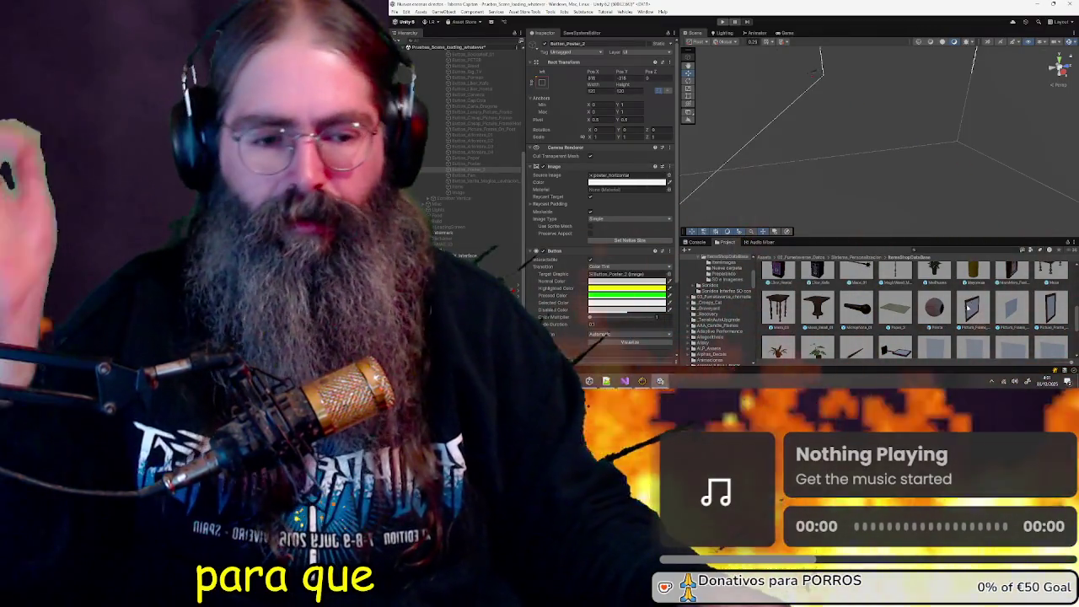
Reopen the horizontal frame prefab, retarget Tint On Collision to the frame itself, and return to the scene
{"action": "left_click", "coordinate": [1011, 310]}
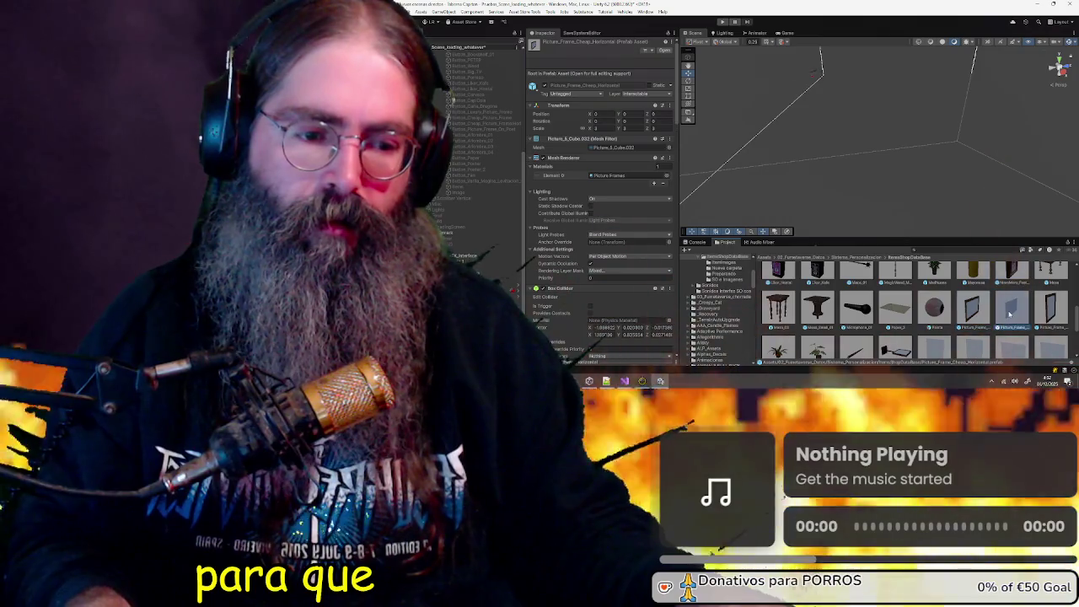
{"action": "left_click", "coordinate": [1010, 308]}
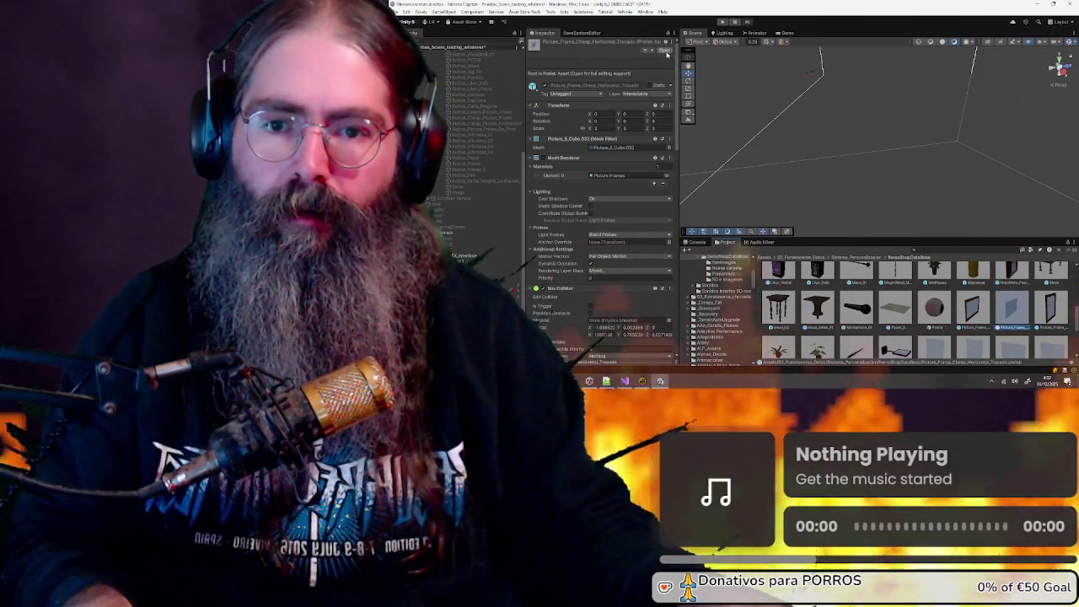
{"action": "left_click", "coordinate": [665, 51]}
{"action": "scroll", "coordinate": [565, 185], "scroll_direction": "down", "scroll_amount": 5}
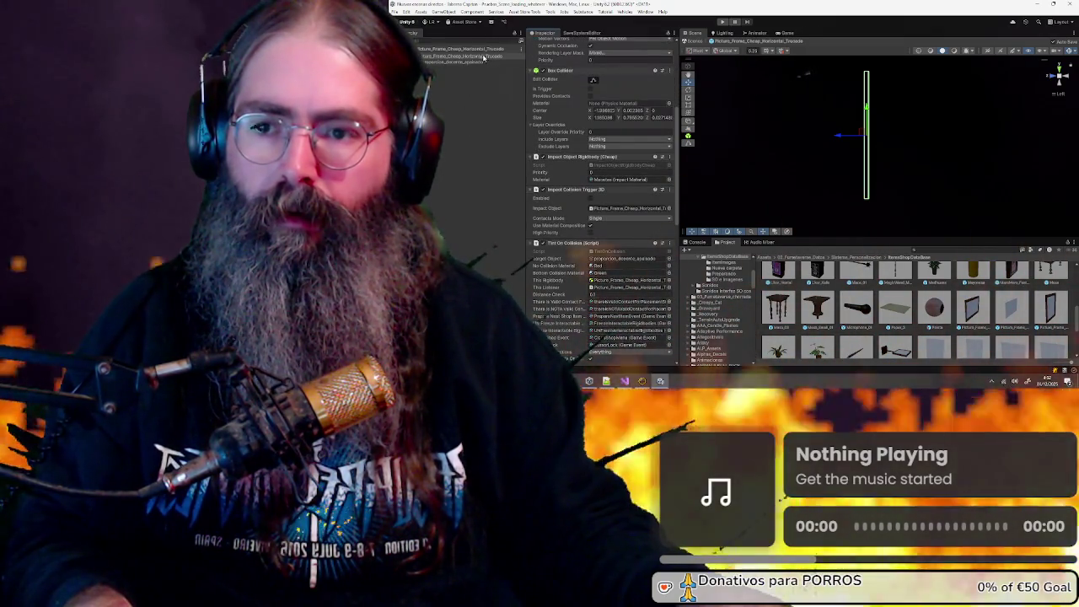
{"action": "left_click", "coordinate": [632, 259]}
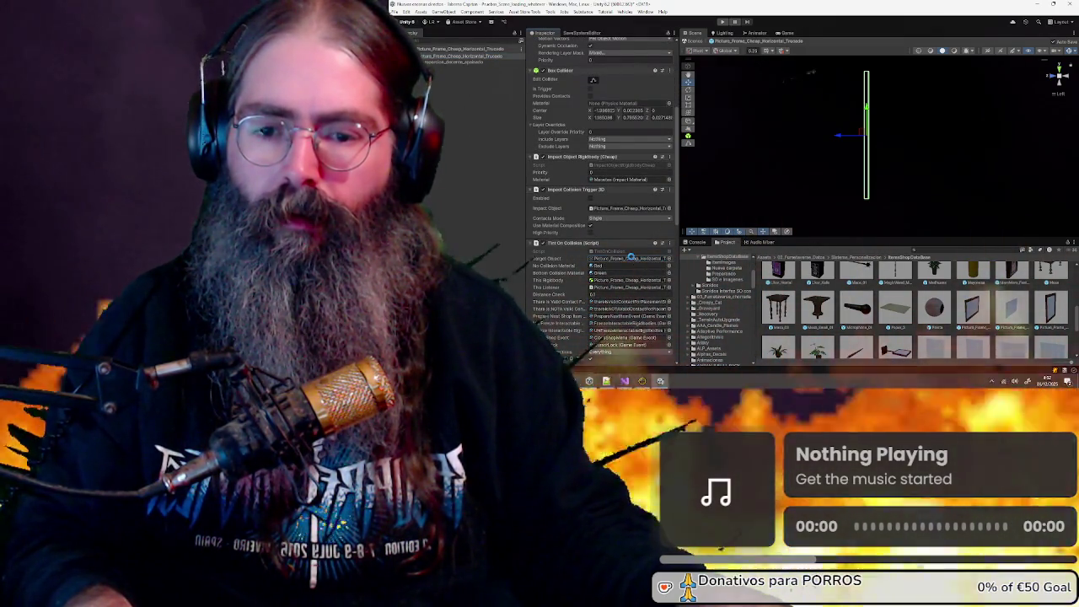
{"action": "left_click", "coordinate": [484, 137]}
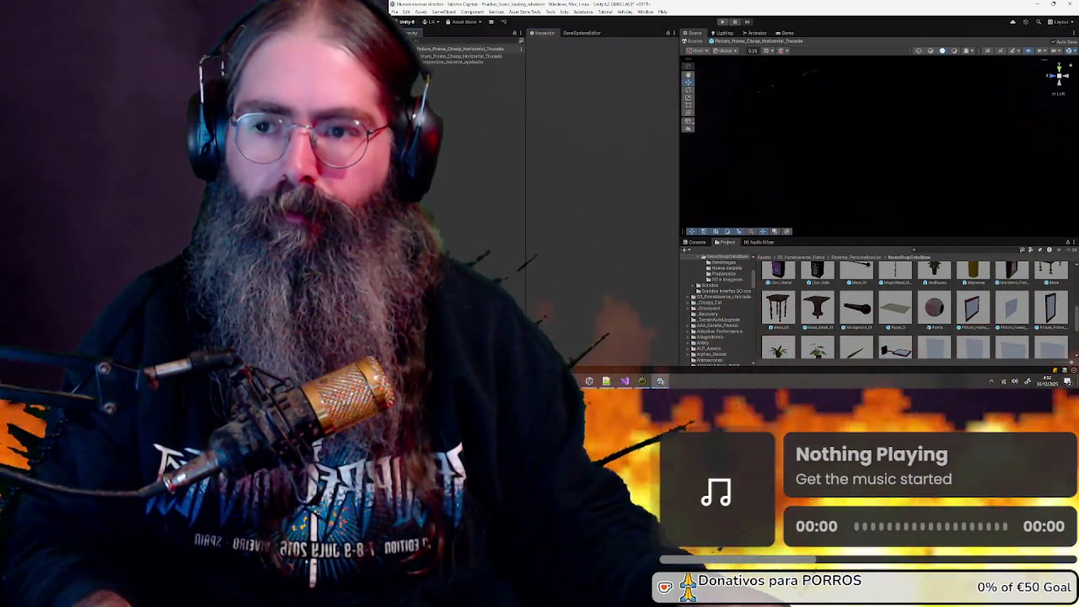
{"action": "left_click", "coordinate": [698, 41]}
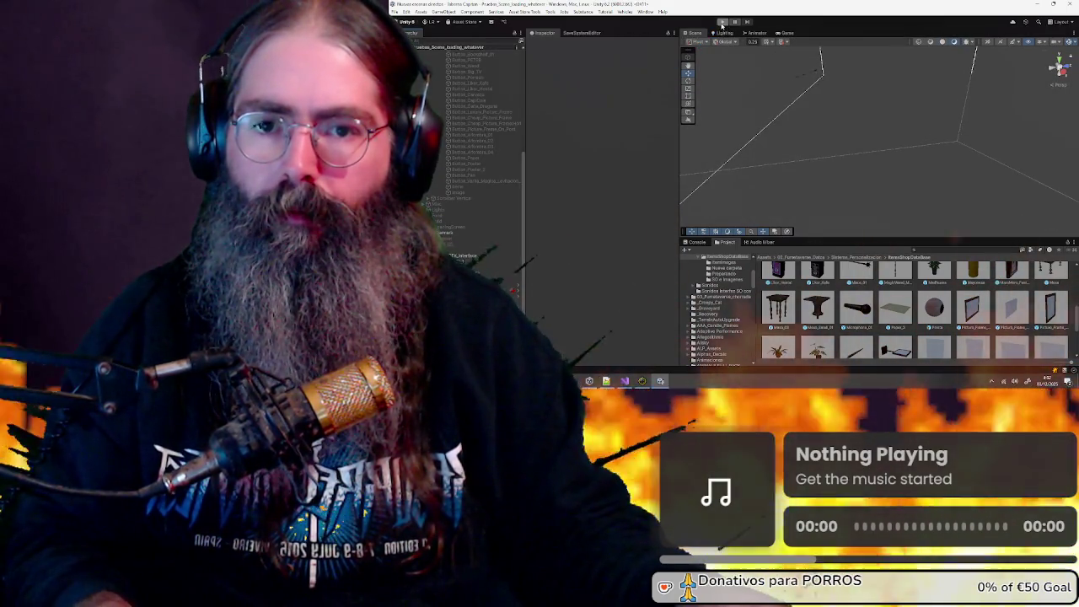
{"action": "left_click", "coordinate": [721, 22]}
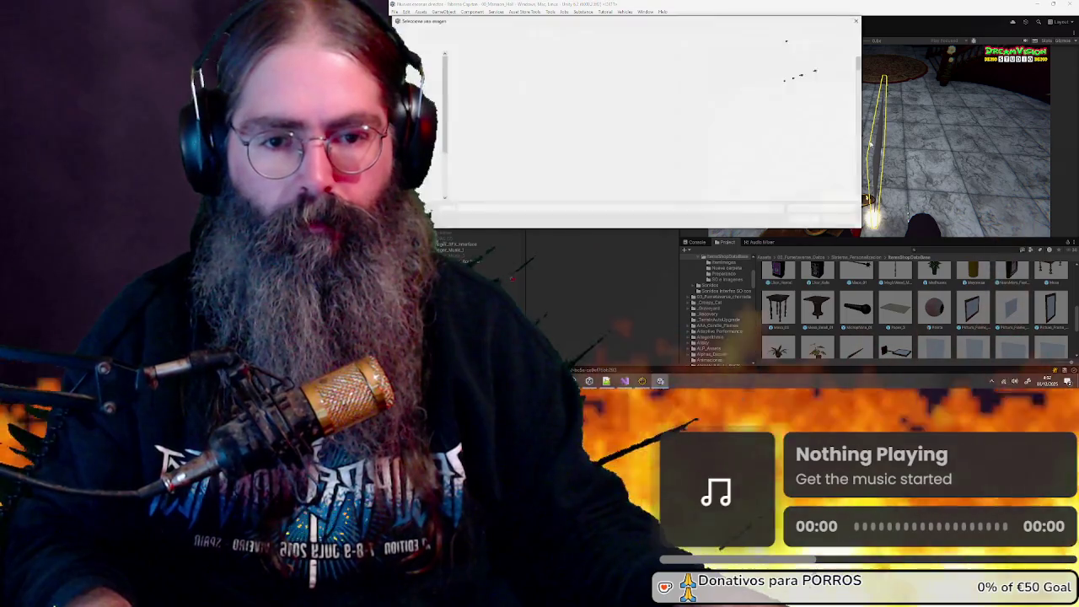
{"action": "double_click", "coordinate": [559, 124]}
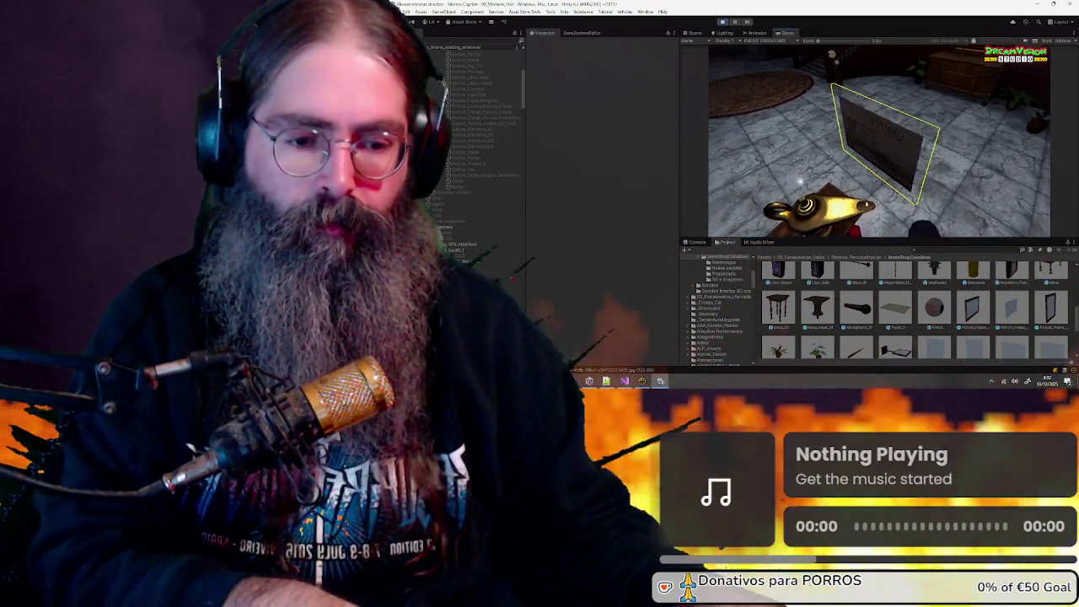
{"action": "key", "text": "Escape"}
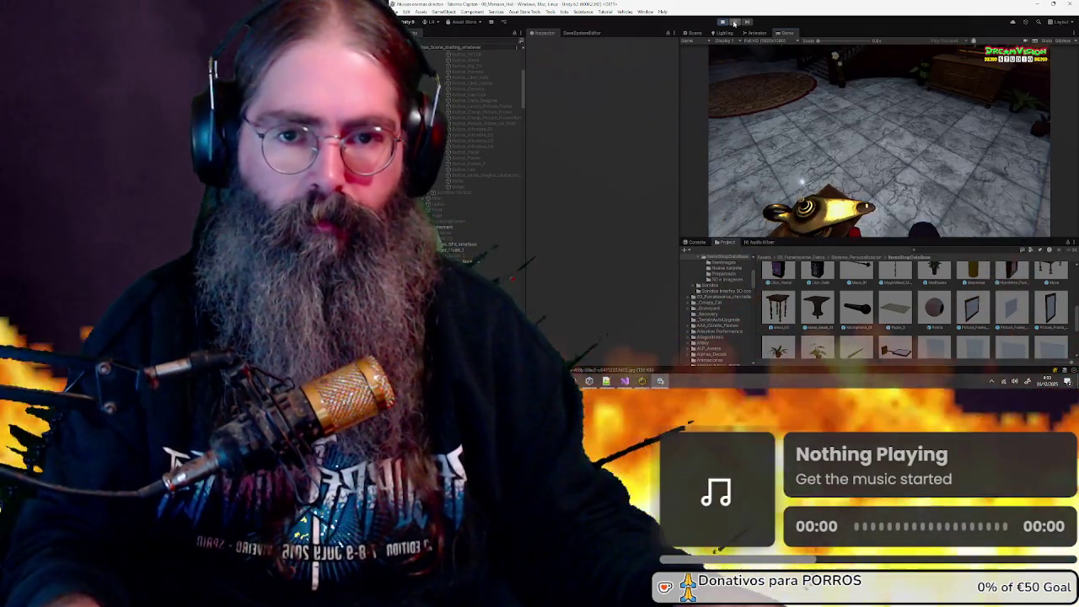
{"action": "left_click", "coordinate": [734, 23]}
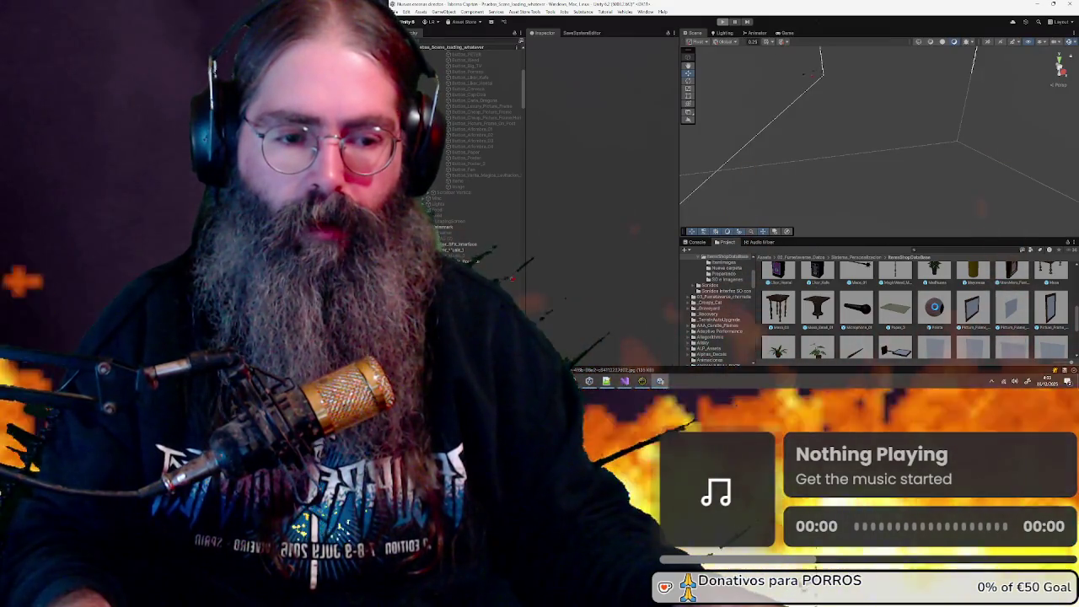
Open the Poster prefab and assign Poster as its Tint On Collision target object
{"action": "scroll", "coordinate": [936, 310], "scroll_direction": "down", "scroll_amount": 1}
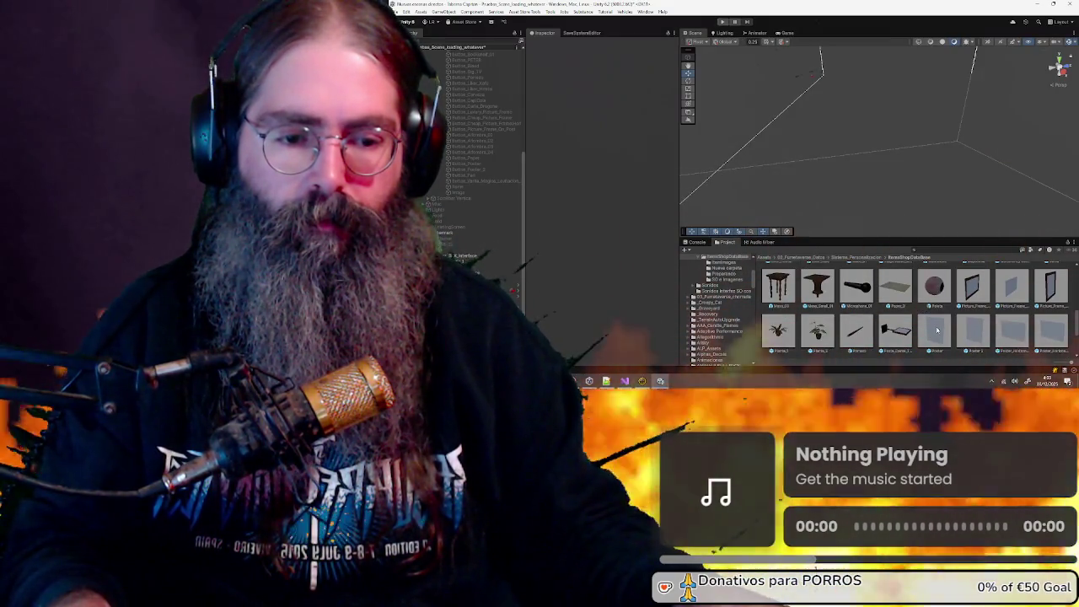
{"action": "double_click", "coordinate": [937, 330]}
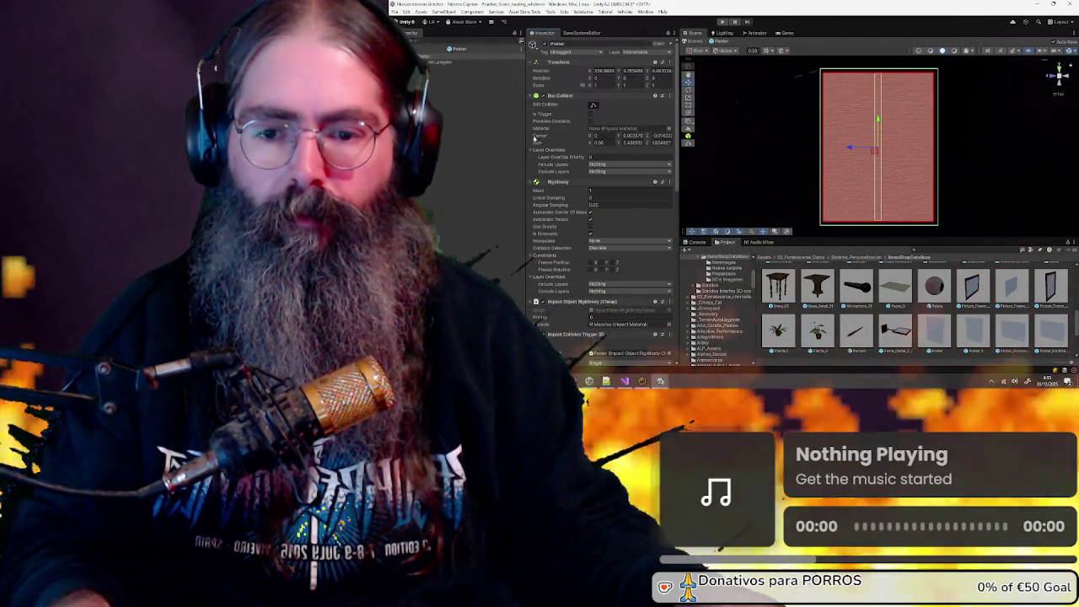
{"action": "scroll", "coordinate": [578, 171], "scroll_direction": "down", "scroll_amount": 4}
{"action": "scroll", "coordinate": [578, 171], "scroll_direction": "down", "scroll_amount": 5}
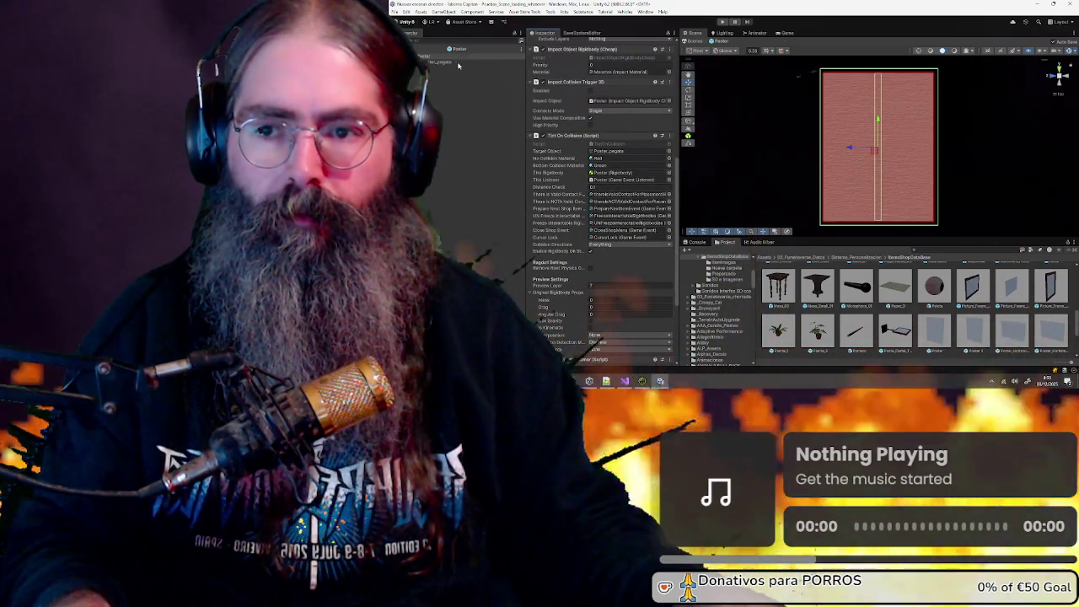
{"action": "left_click_drag", "start_coordinate": [461, 61], "coordinate": [621, 149]}
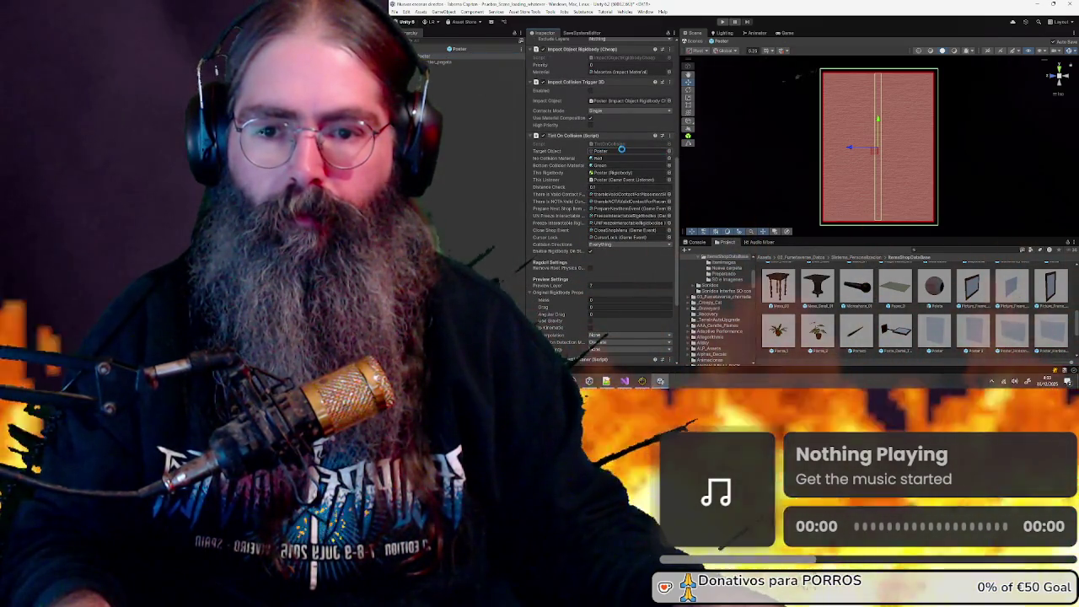
Inspect the Poster_pegata child, then run the game and start the dream from the main menu
{"action": "scroll", "coordinate": [582, 152], "scroll_direction": "up", "scroll_amount": 9}
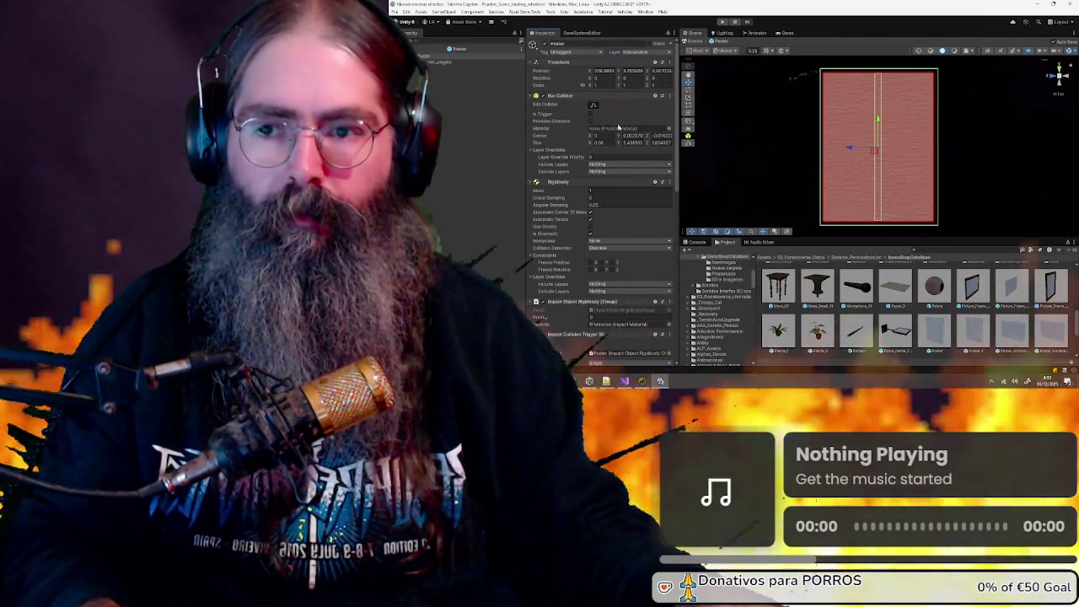
{"action": "left_click_drag", "start_coordinate": [794, 127], "coordinate": [895, 149]}
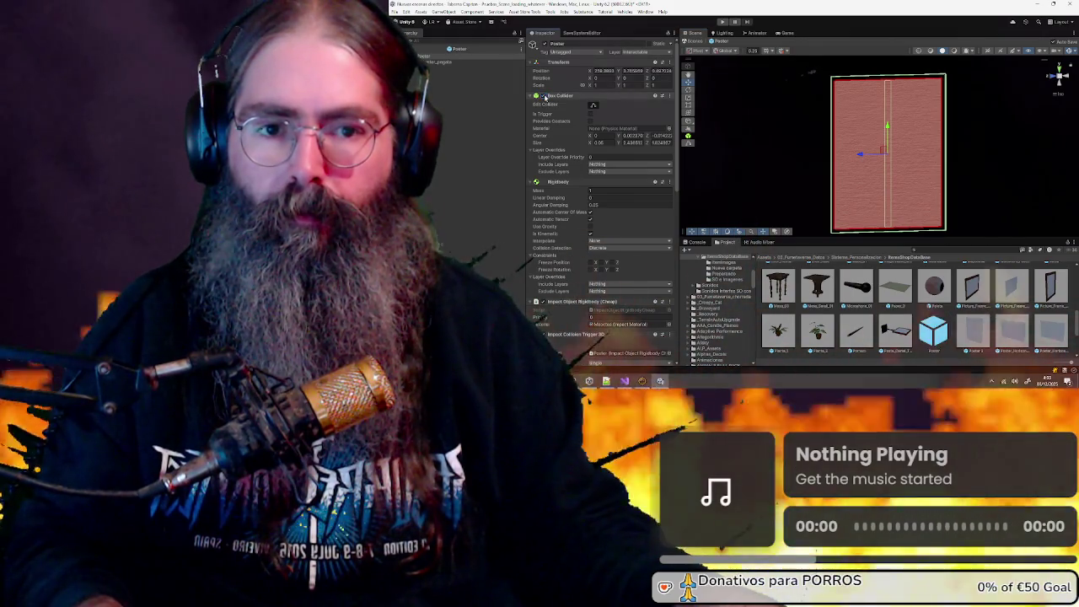
{"action": "left_click", "coordinate": [442, 62]}
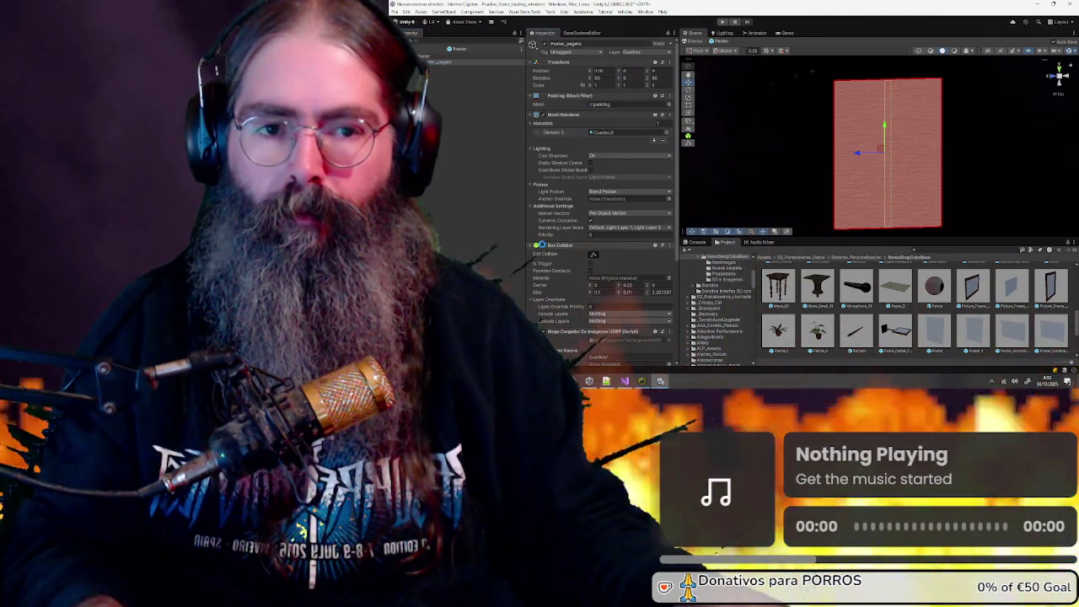
{"action": "scroll", "coordinate": [554, 250], "scroll_direction": "down", "scroll_amount": 3}
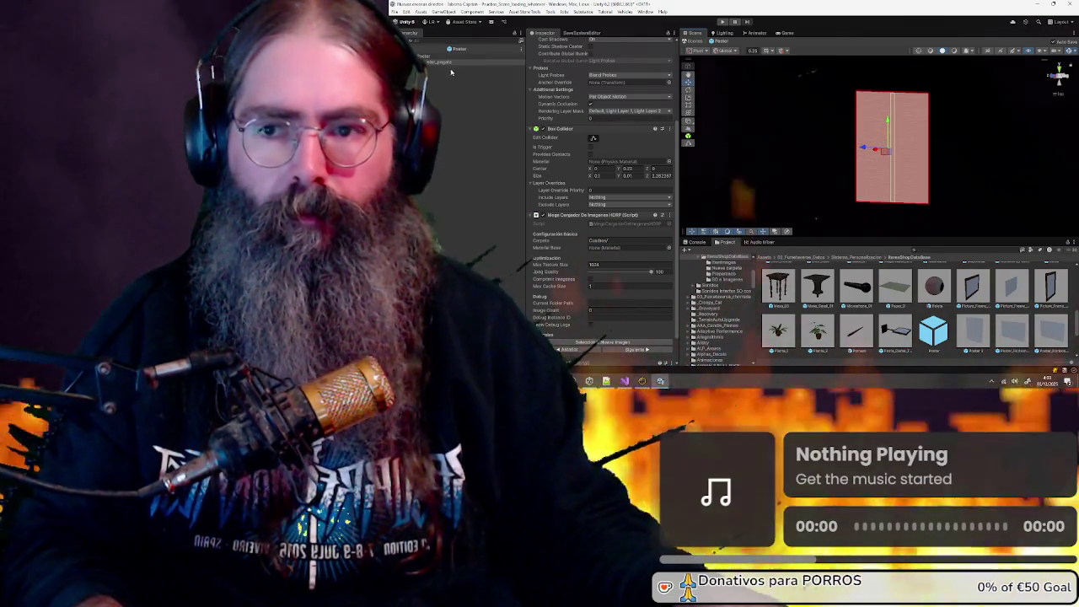
{"action": "left_click", "coordinate": [722, 21]}
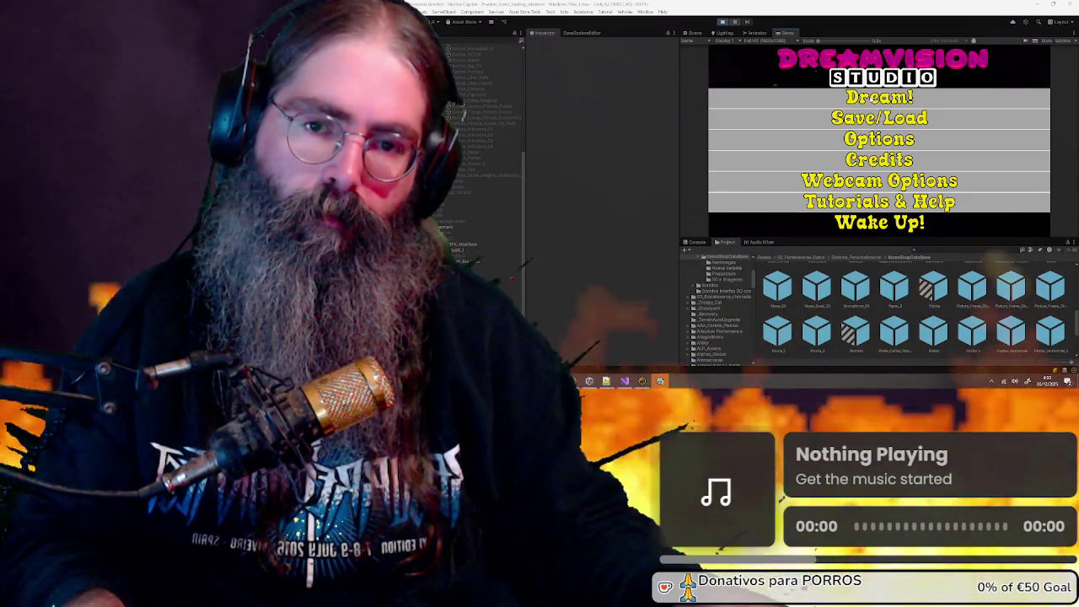
{"action": "key", "text": "Return"}
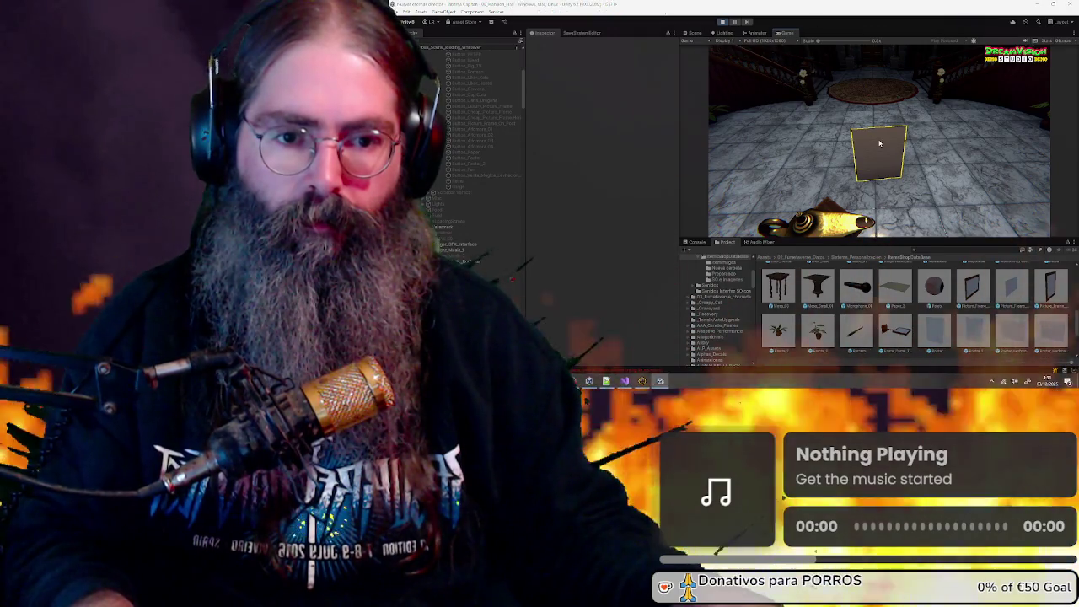
Load a dark picture into a frame and an image onto the poster, then stop the play test
{"action": "left_click", "coordinate": [638, 114]}
{"action": "double_click", "coordinate": [590, 75]}
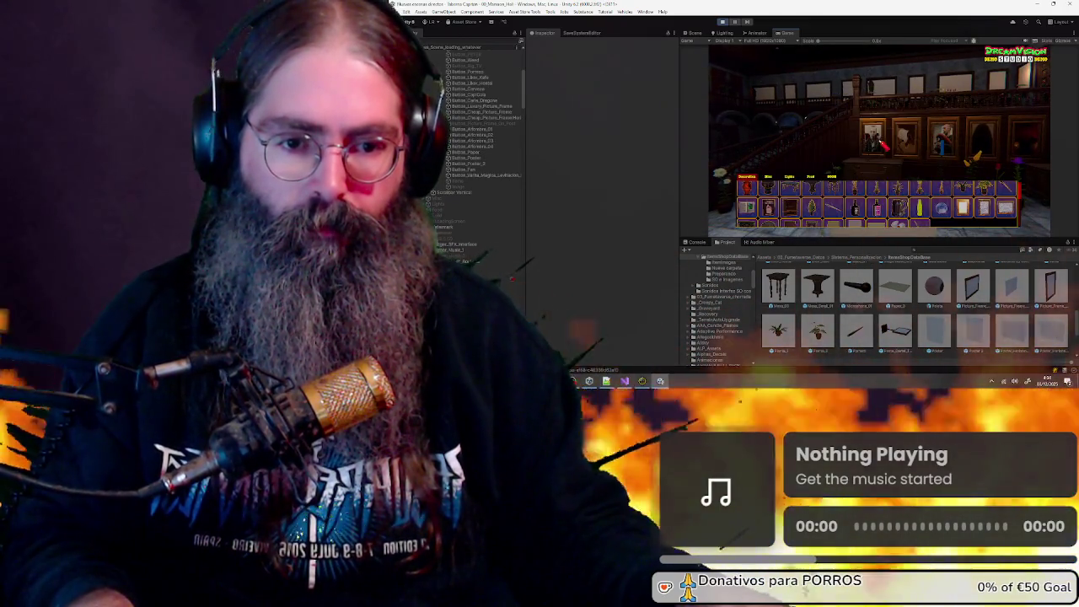
{"action": "left_click", "coordinate": [881, 211]}
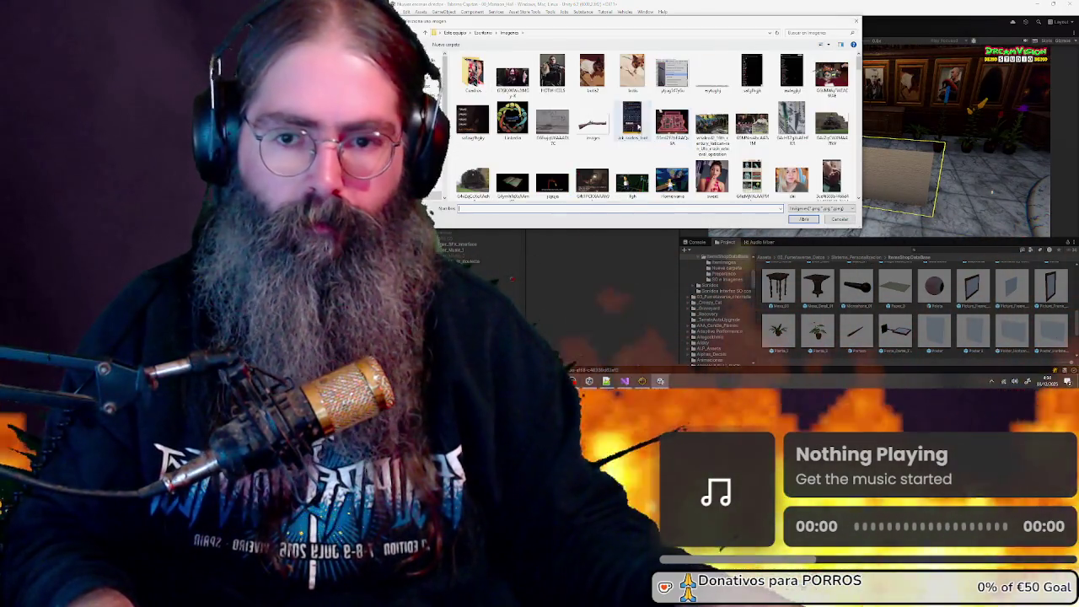
{"action": "double_click", "coordinate": [559, 130]}
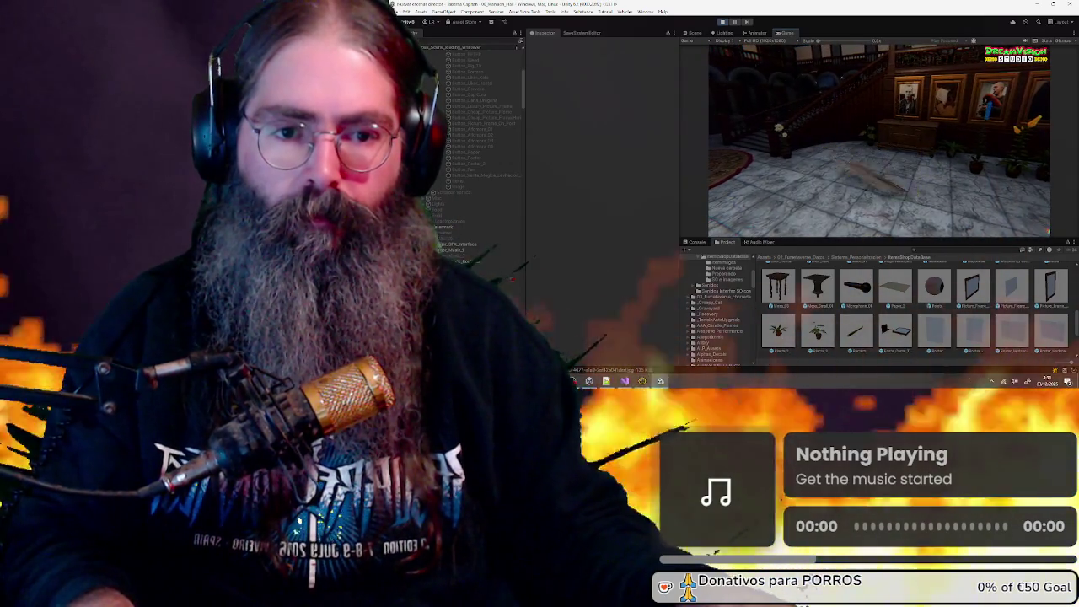
{"action": "key", "text": "Escape"}
{"action": "key", "text": "Escape"}
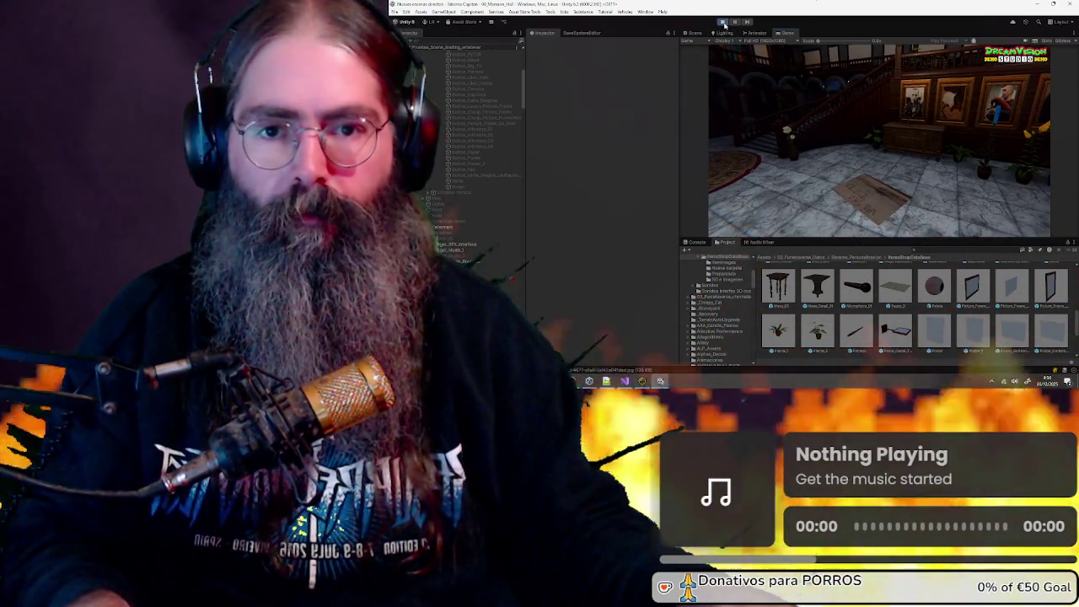
{"action": "key", "text": "ctrl+p"}
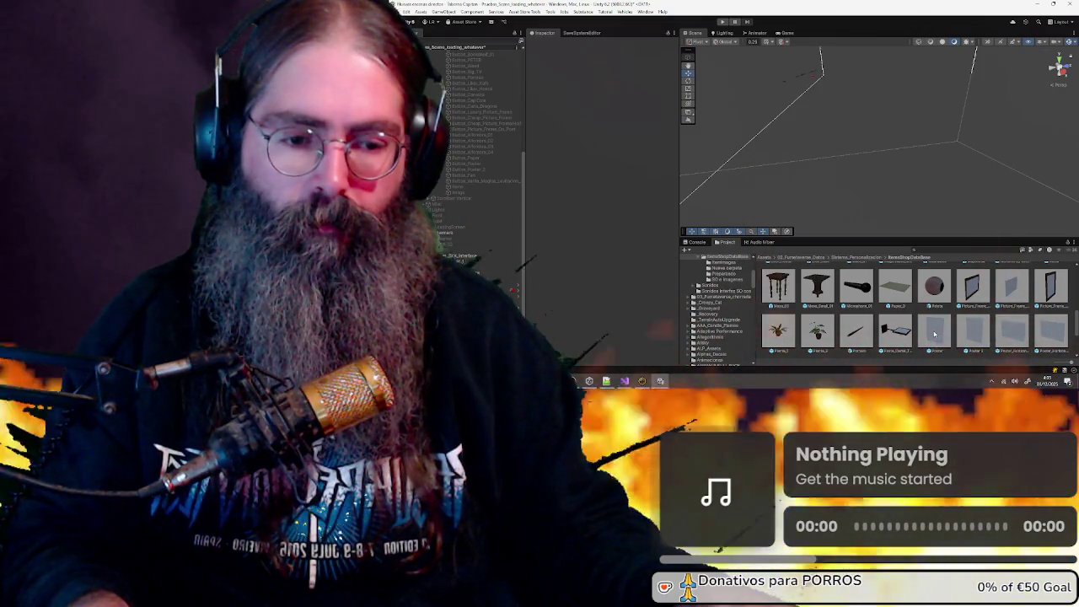
Review the horizontal picture-frame prefab's settings in the Inspector
{"action": "left_click", "coordinate": [1011, 288]}
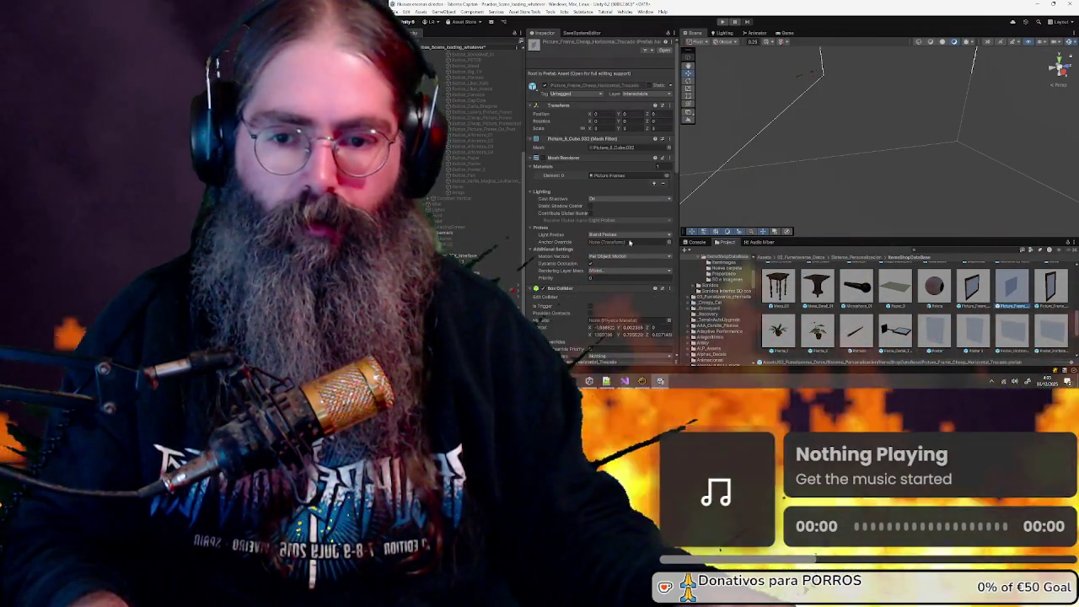
{"action": "scroll", "coordinate": [564, 180], "scroll_direction": "down", "scroll_amount": 10}
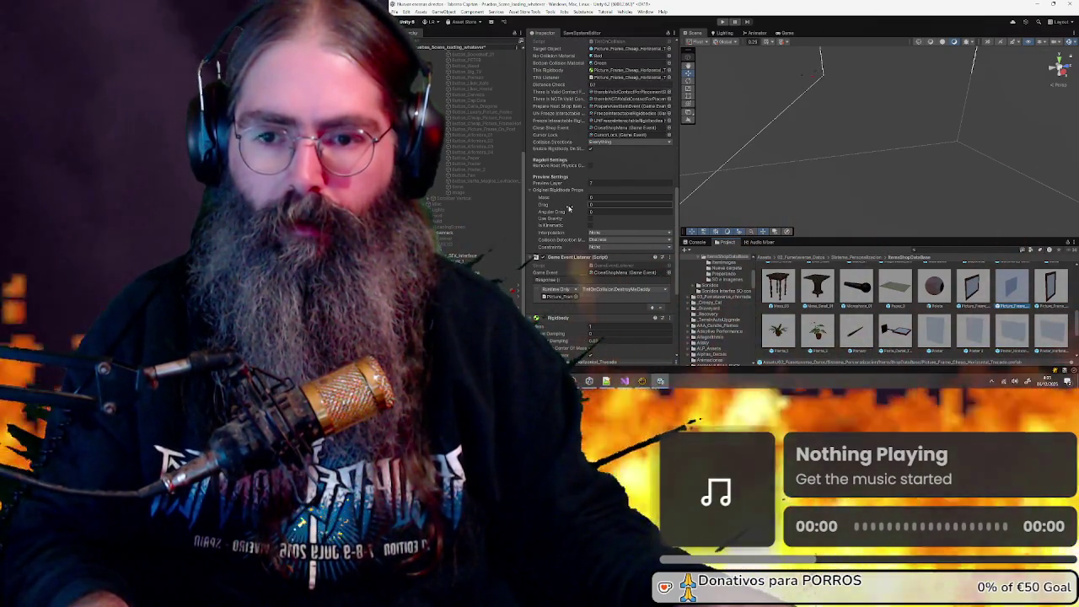
{"action": "scroll", "coordinate": [578, 189], "scroll_direction": "down", "scroll_amount": 2}
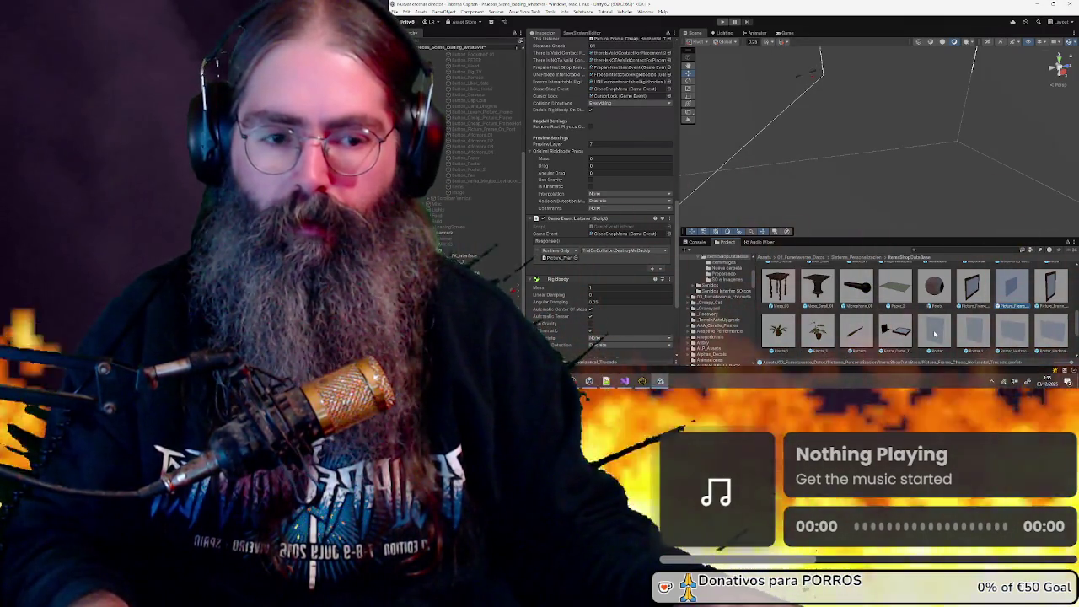
Inspect the Poster prefab's Box Collider and Rigidbody, then open it in Prefab Mode
{"action": "left_click", "coordinate": [935, 334]}
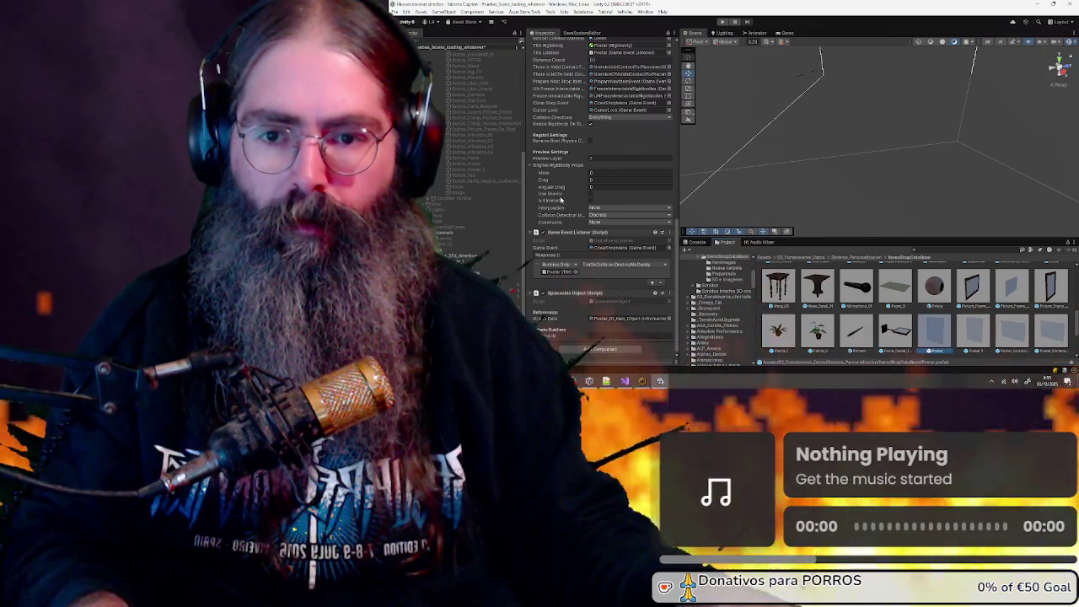
{"action": "scroll", "coordinate": [561, 200], "scroll_direction": "up", "scroll_amount": 10}
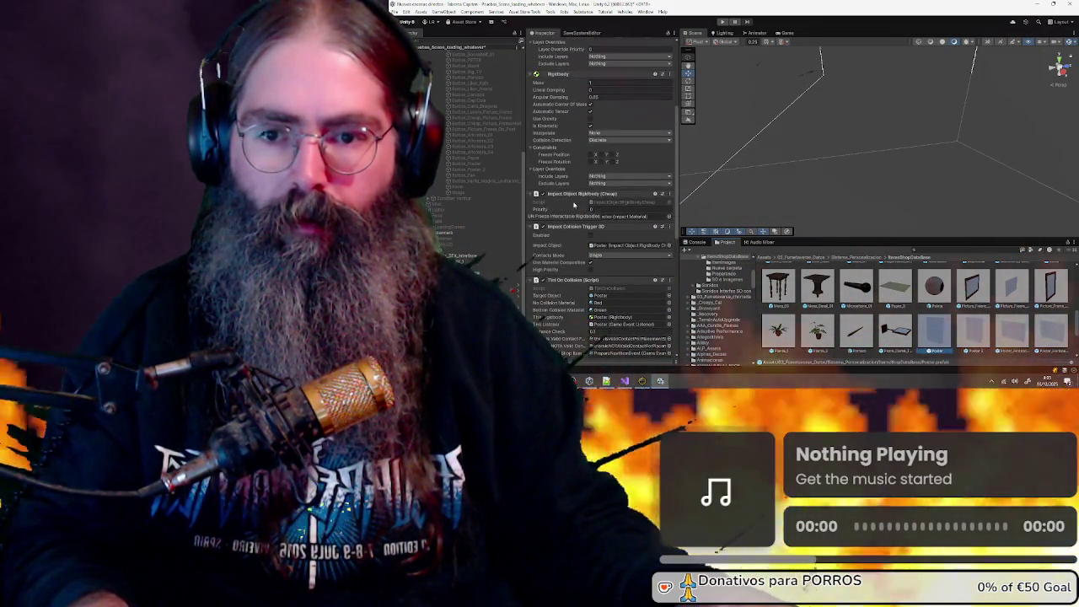
{"action": "scroll", "coordinate": [574, 204], "scroll_direction": "down", "scroll_amount": 8}
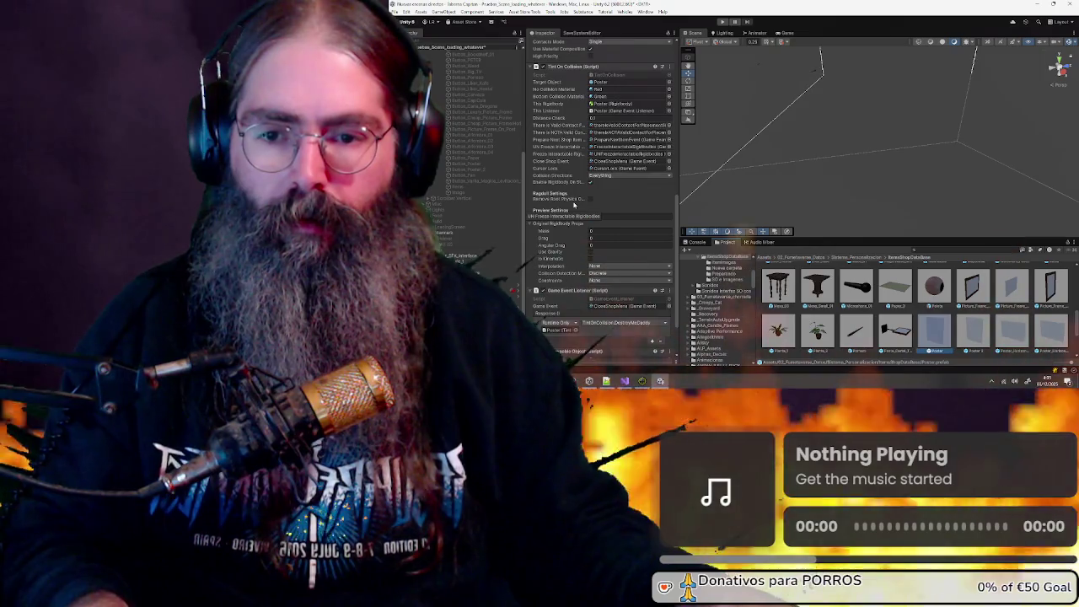
{"action": "scroll", "coordinate": [586, 210], "scroll_direction": "up", "scroll_amount": 12}
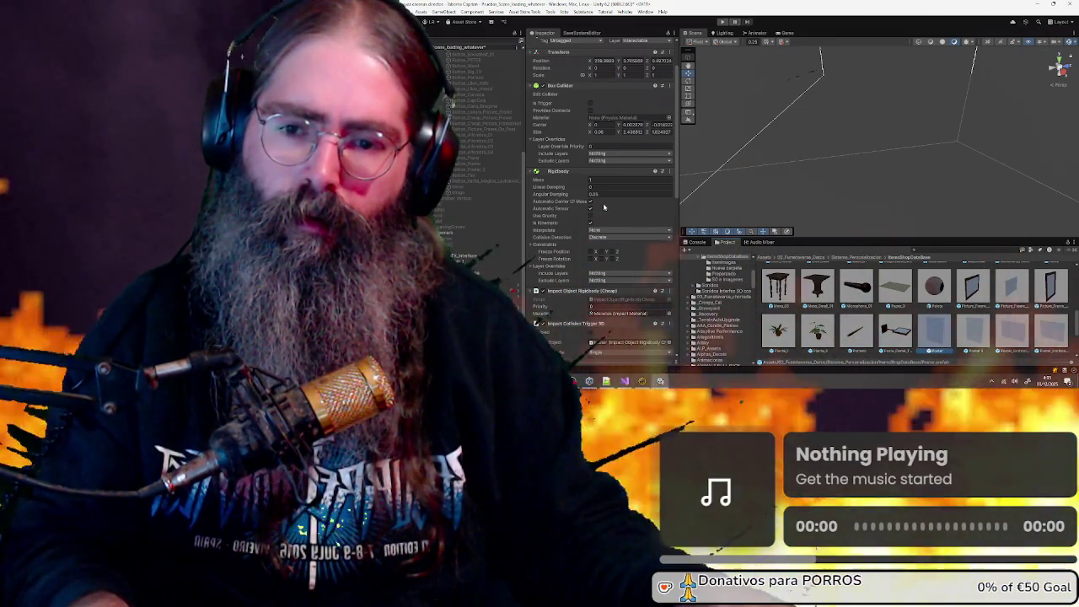
{"action": "scroll", "coordinate": [613, 236], "scroll_direction": "down", "scroll_amount": 3}
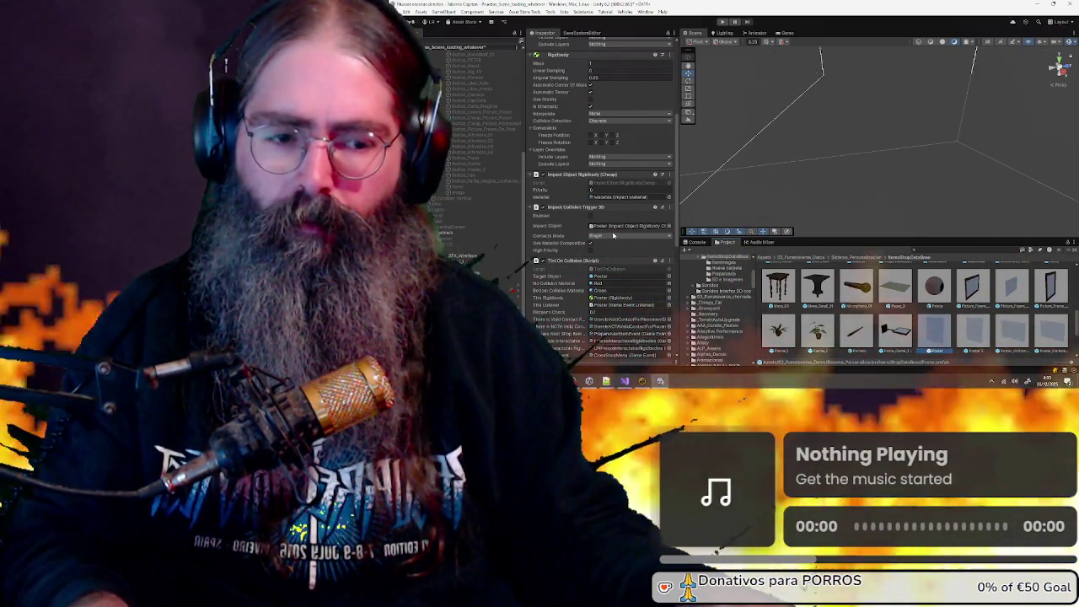
{"action": "scroll", "coordinate": [613, 235], "scroll_direction": "down", "scroll_amount": 3}
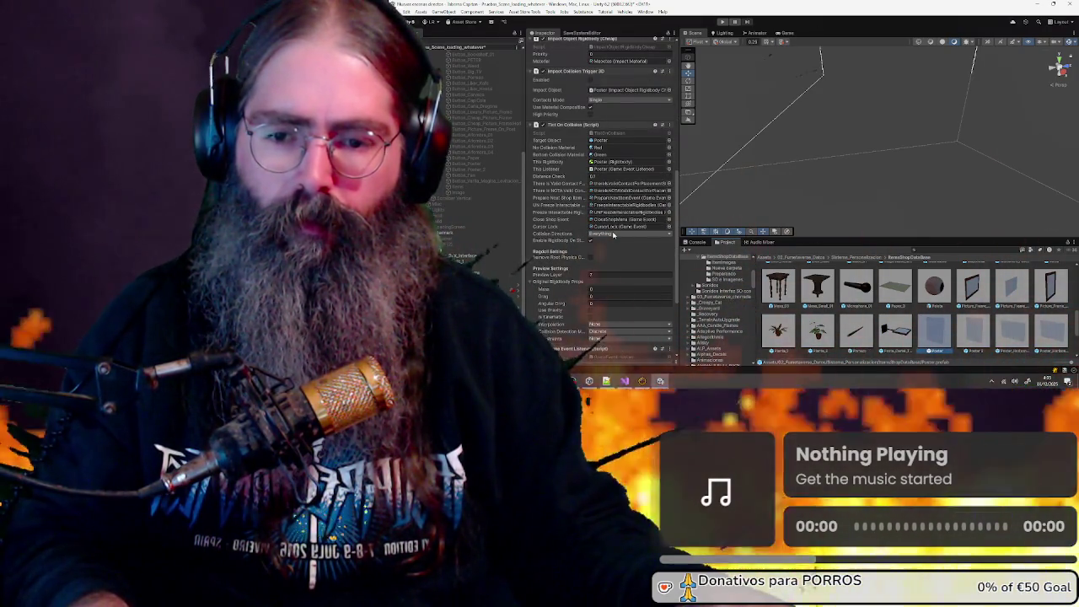
{"action": "scroll", "coordinate": [613, 235], "scroll_direction": "down", "scroll_amount": 3}
{"action": "scroll", "coordinate": [613, 235], "scroll_direction": "up", "scroll_amount": 8}
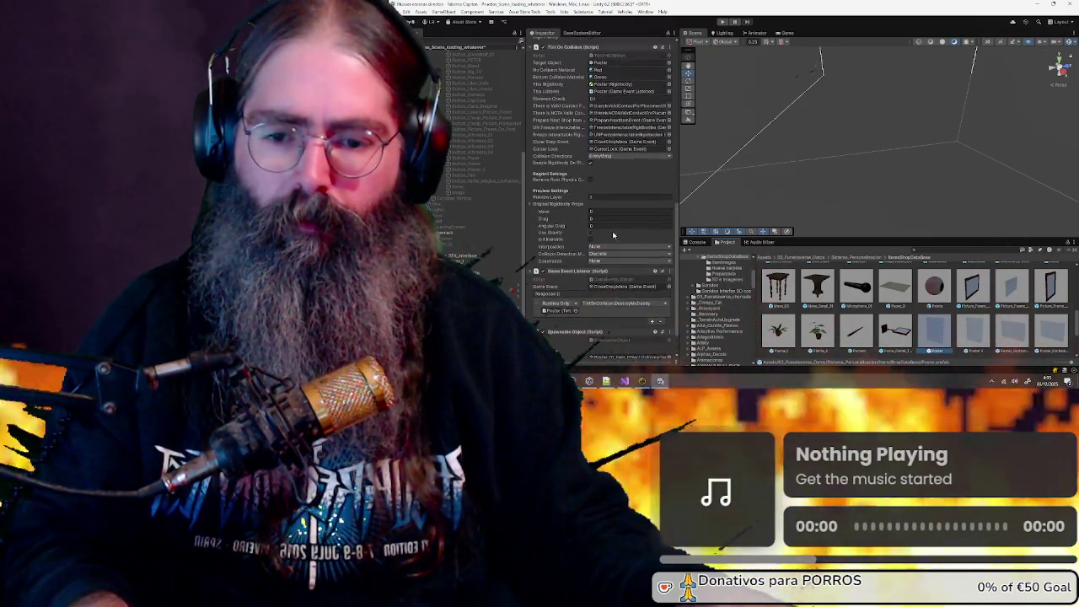
{"action": "scroll", "coordinate": [613, 236], "scroll_direction": "up", "scroll_amount": 5}
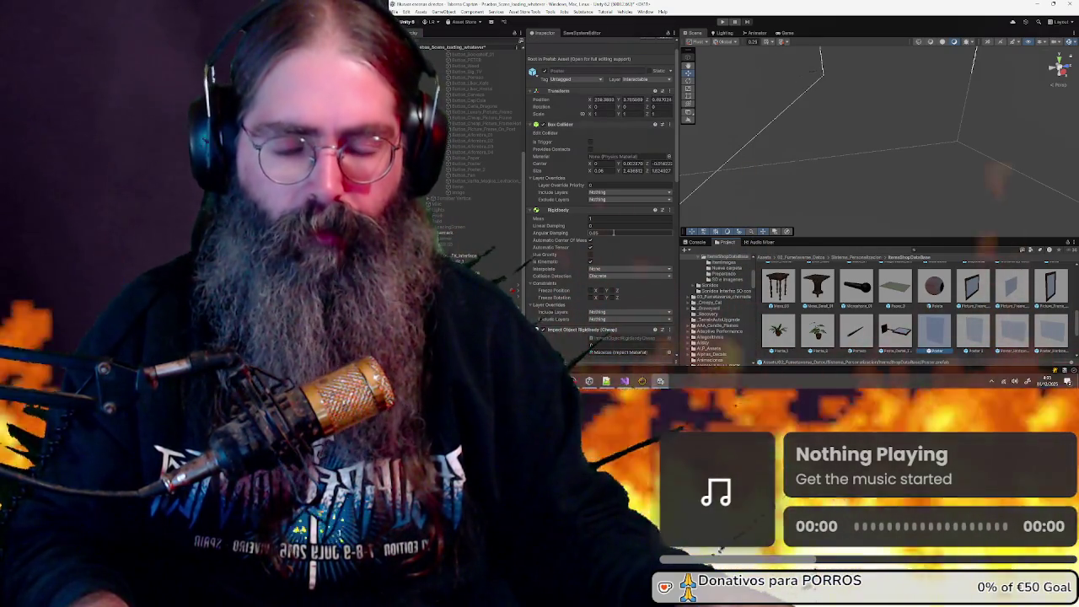
{"action": "scroll", "coordinate": [613, 232], "scroll_direction": "up", "scroll_amount": 1}
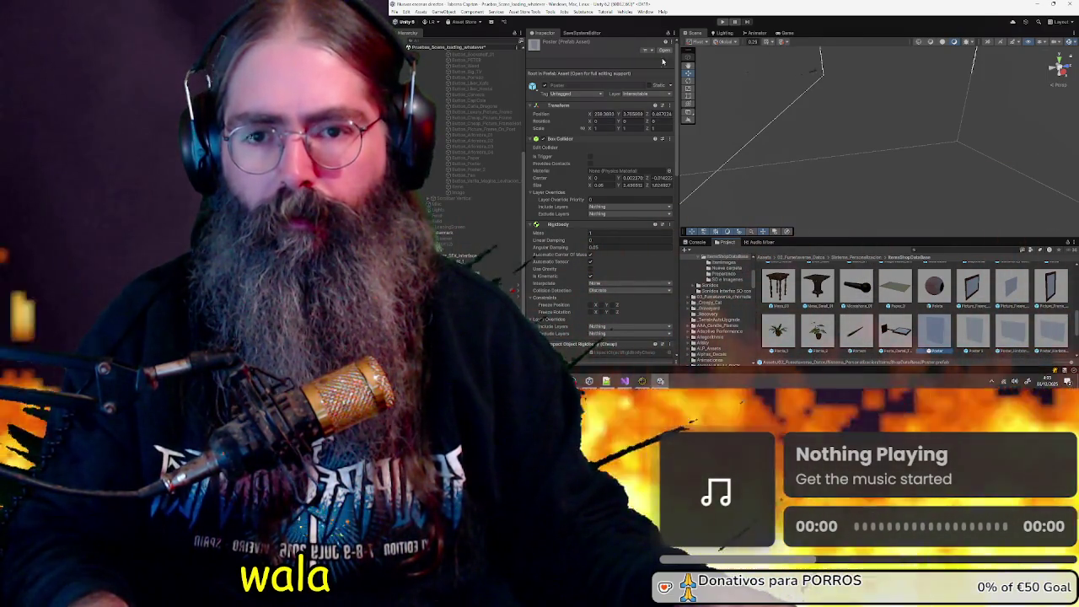
{"action": "left_click", "coordinate": [662, 51]}
Scroll through the Poster prefab's collider and collision scripts, then select Picture_Frame_Cheap_Horizontal
{"action": "scroll", "coordinate": [554, 130], "scroll_direction": "down", "scroll_amount": 15}
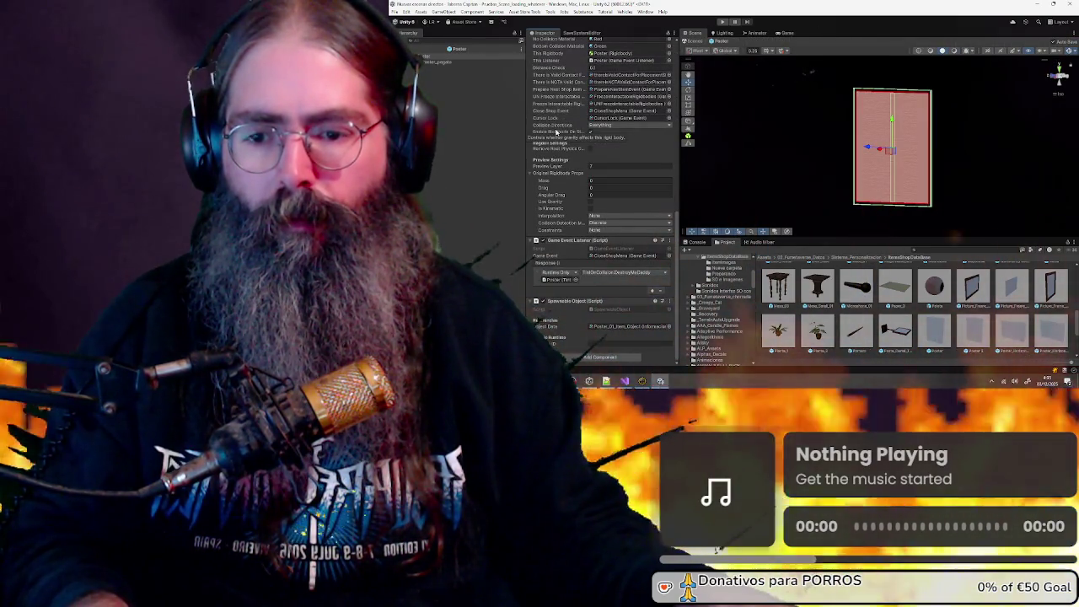
{"action": "scroll", "coordinate": [556, 131], "scroll_direction": "up", "scroll_amount": 15}
{"action": "scroll", "coordinate": [553, 165], "scroll_direction": "down", "scroll_amount": 3}
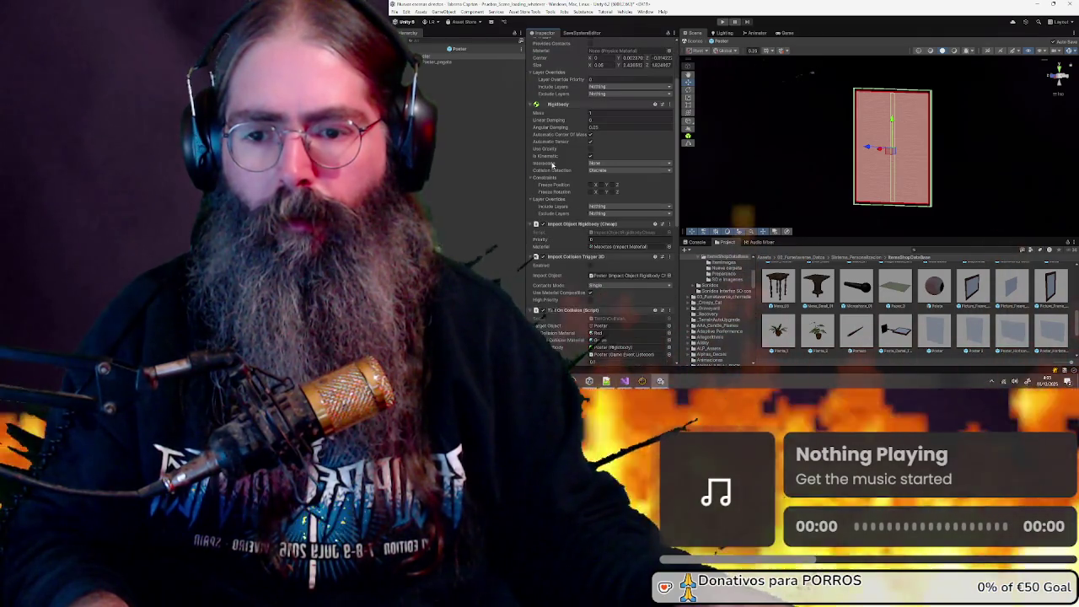
{"action": "scroll", "coordinate": [556, 166], "scroll_direction": "down", "scroll_amount": 1}
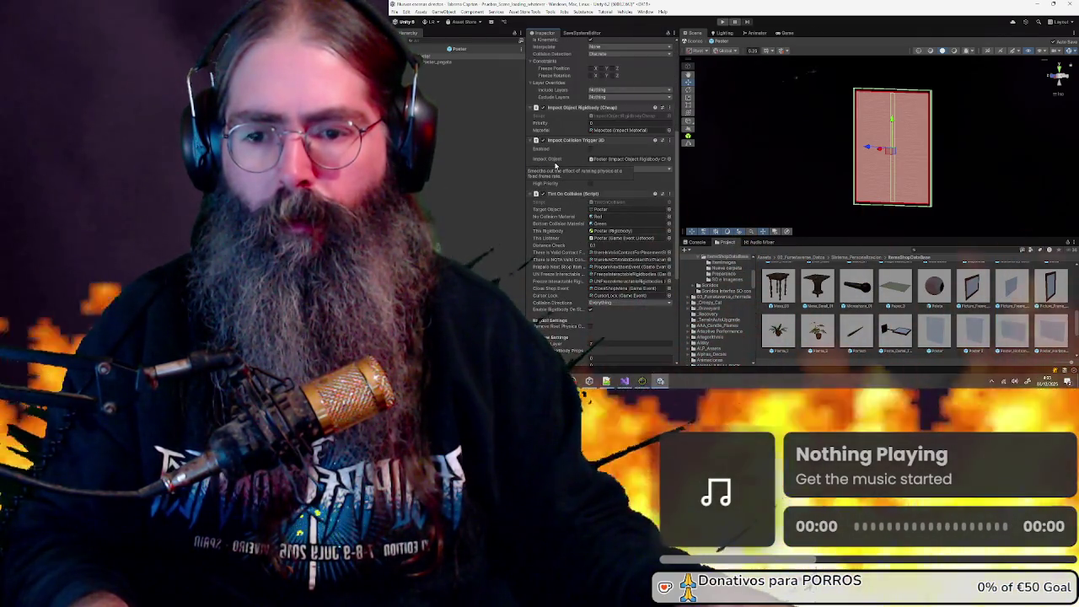
{"action": "scroll", "coordinate": [556, 165], "scroll_direction": "down", "scroll_amount": 1}
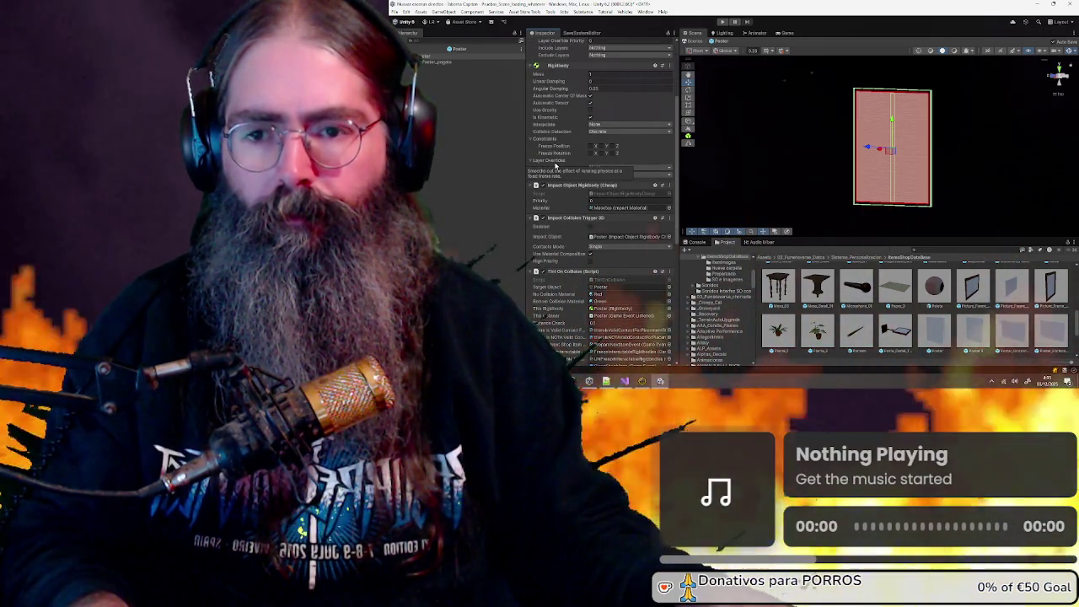
{"action": "scroll", "coordinate": [556, 165], "scroll_direction": "up", "scroll_amount": 6}
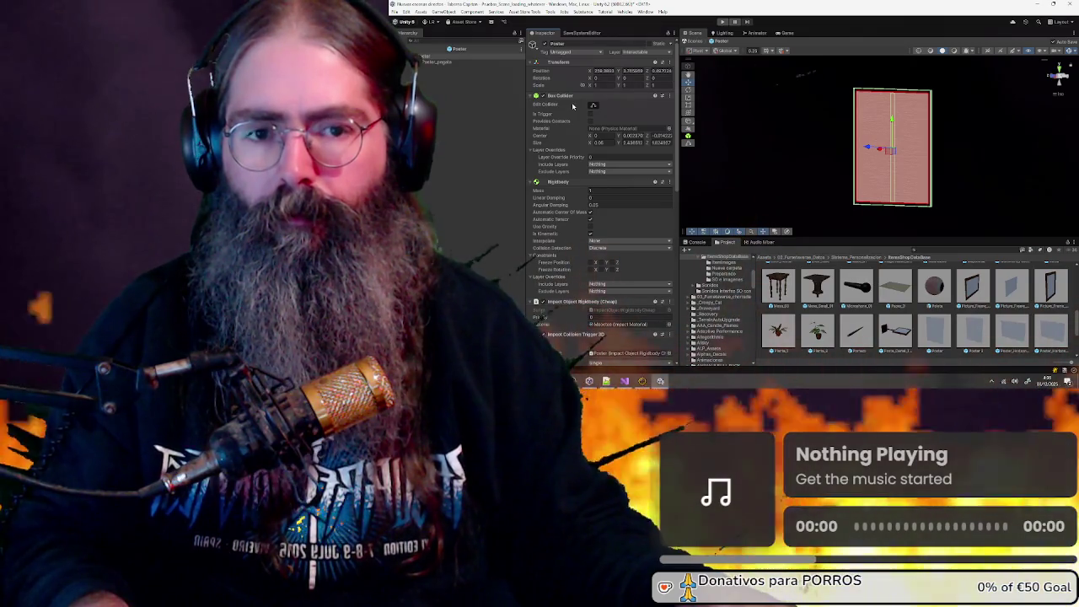
{"action": "scroll", "coordinate": [572, 105], "scroll_direction": "down", "scroll_amount": 5}
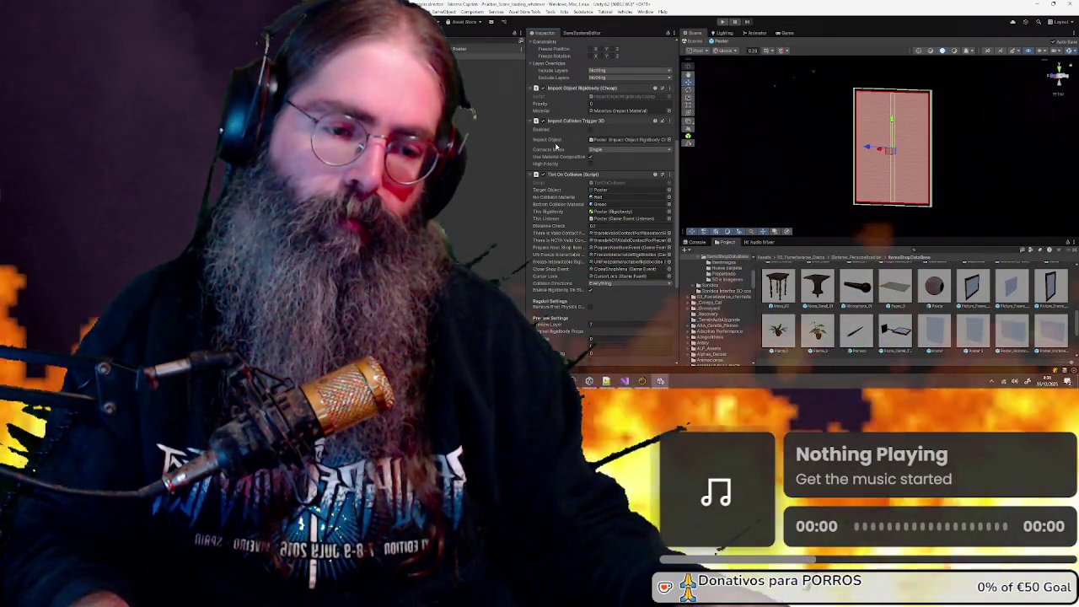
{"action": "scroll", "coordinate": [1037, 323], "scroll_direction": "down", "scroll_amount": 3}
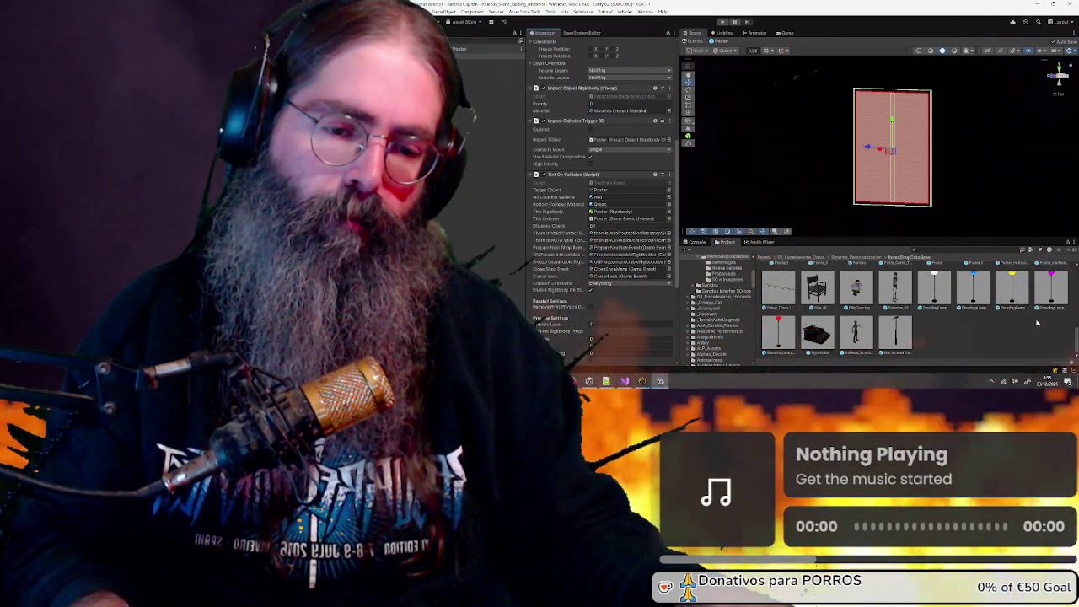
{"action": "scroll", "coordinate": [1037, 323], "scroll_direction": "up", "scroll_amount": 1}
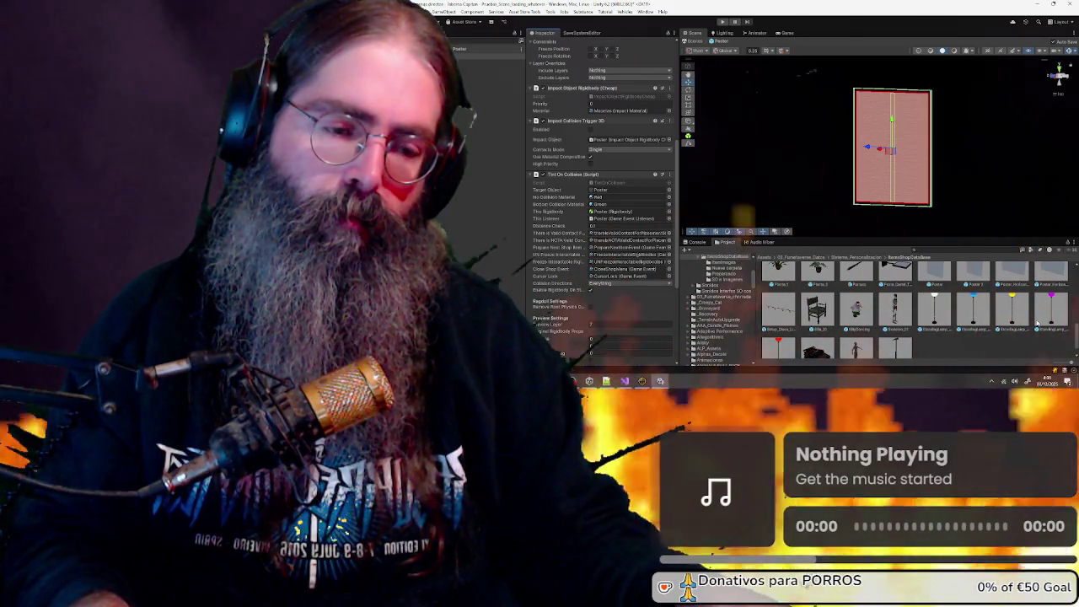
{"action": "scroll", "coordinate": [1037, 323], "scroll_direction": "up", "scroll_amount": 4}
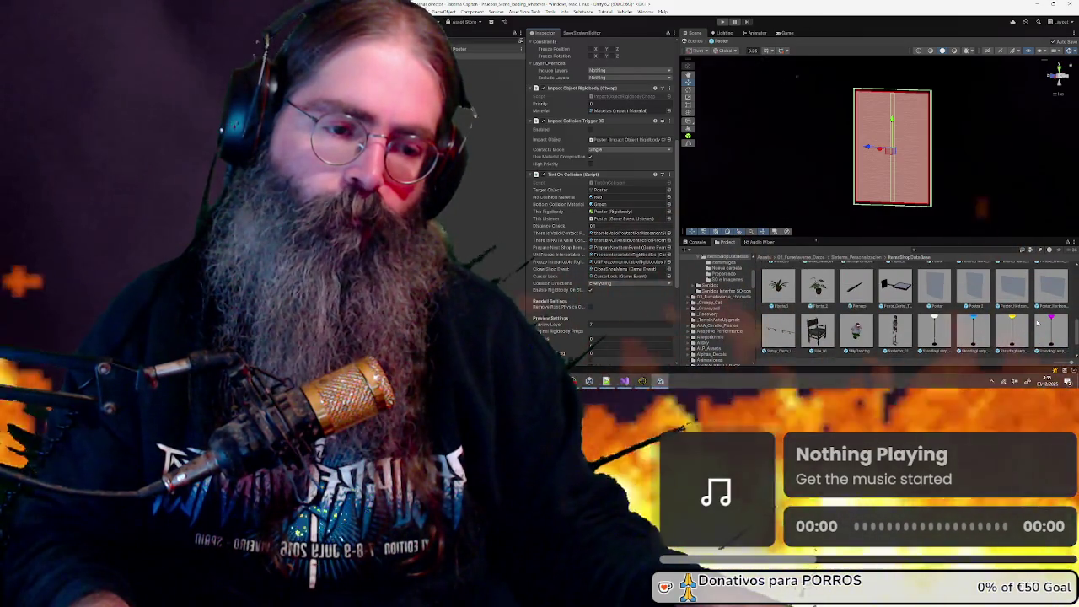
{"action": "left_click", "coordinate": [1011, 283]}
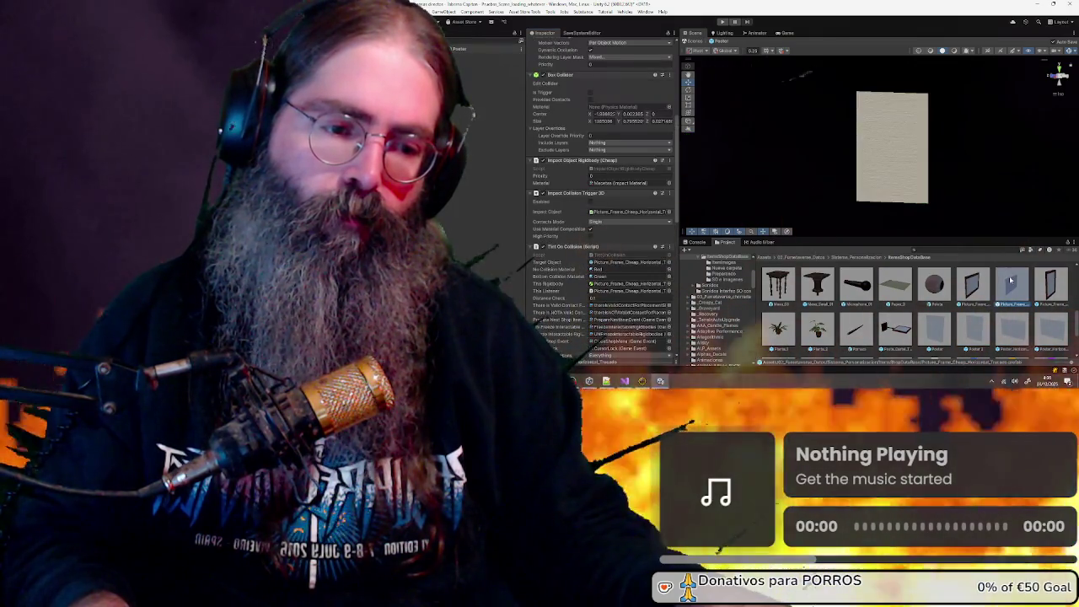
Compare the Poster root and Poster_pegado child components, then exit the Poster prefab
{"action": "scroll", "coordinate": [575, 171], "scroll_direction": "up", "scroll_amount": 5}
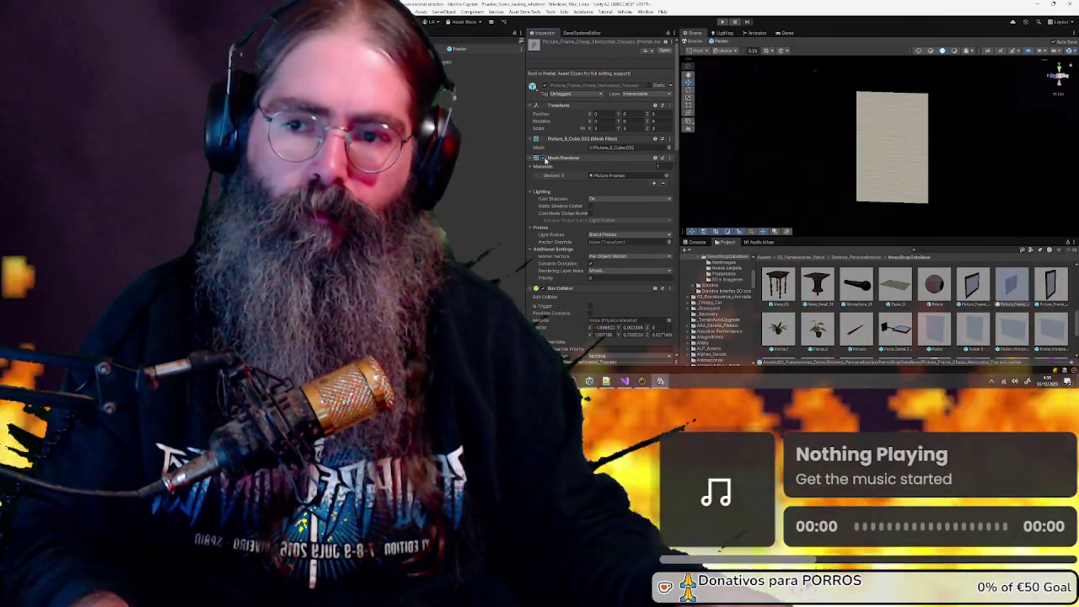
{"action": "left_click", "coordinate": [445, 56]}
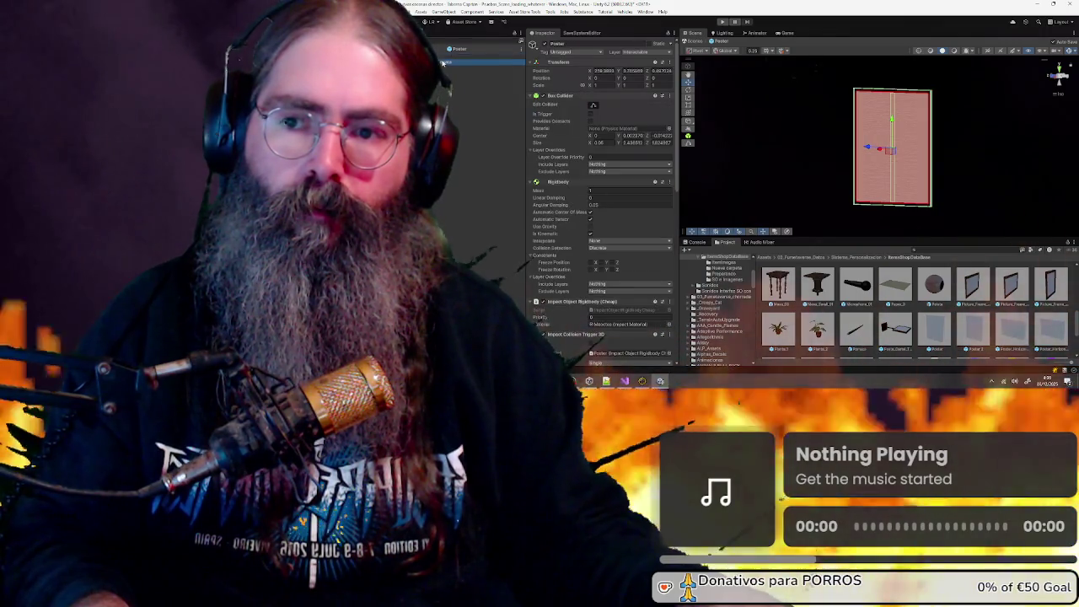
{"action": "left_click", "coordinate": [444, 63]}
{"action": "left_click", "coordinate": [445, 56]}
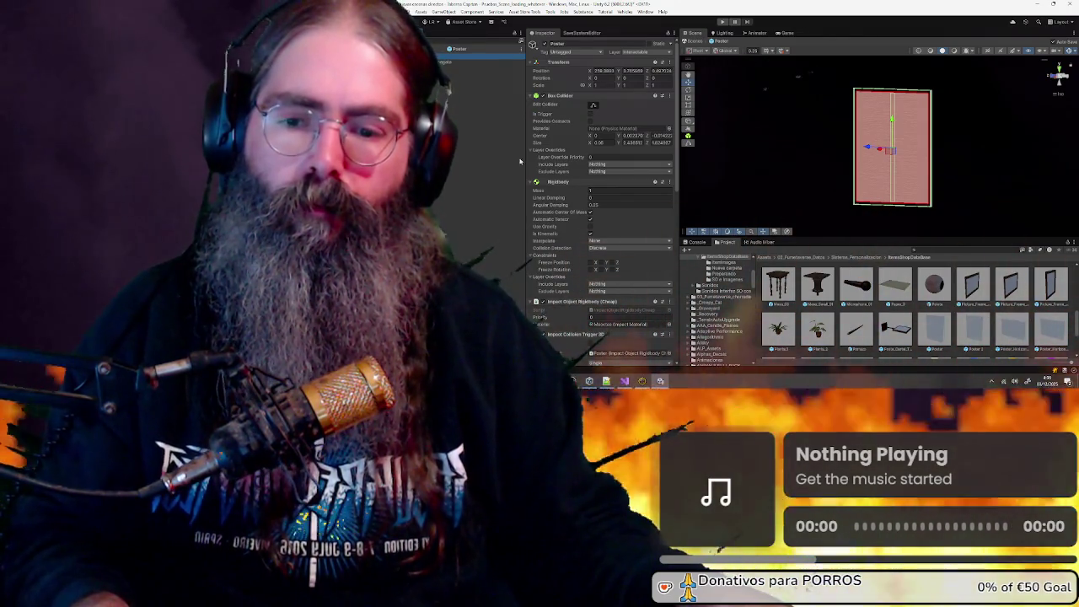
{"action": "scroll", "coordinate": [568, 165], "scroll_direction": "down", "scroll_amount": 10}
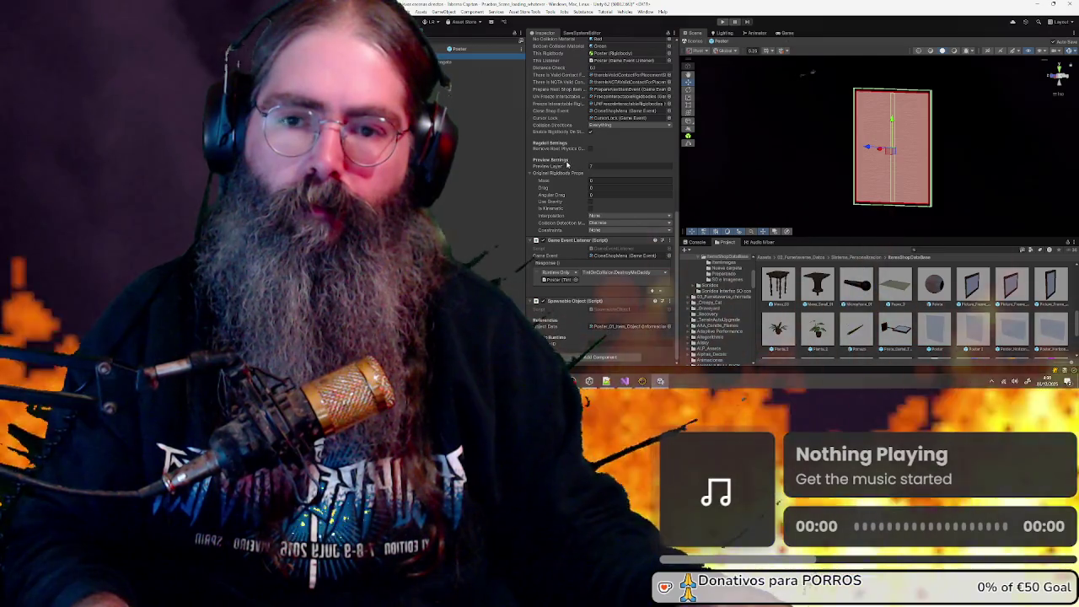
{"action": "scroll", "coordinate": [568, 165], "scroll_direction": "up", "scroll_amount": 10}
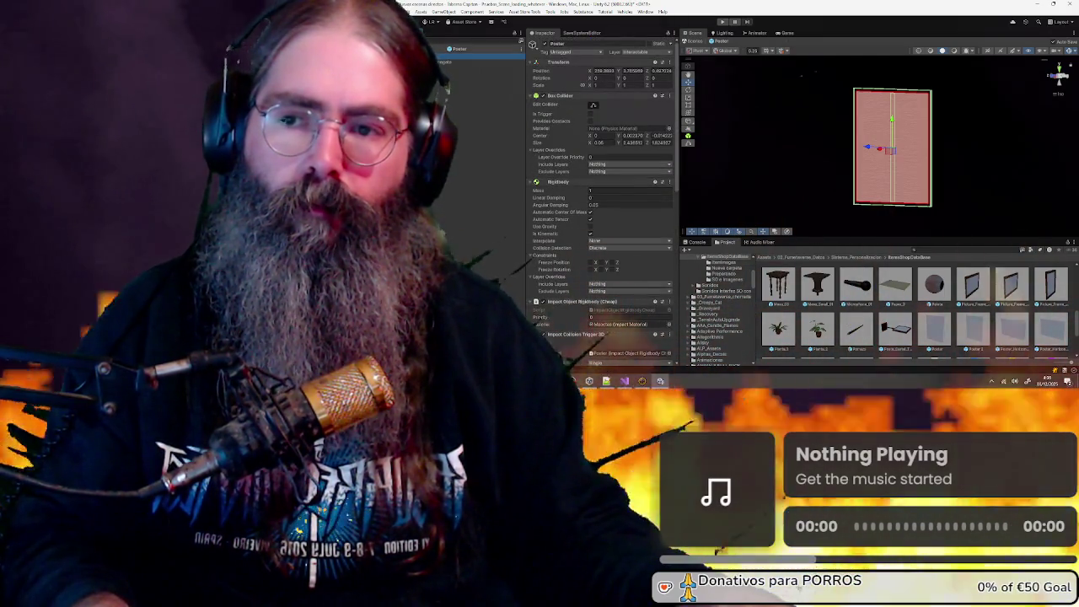
{"action": "left_click", "coordinate": [1014, 291]}
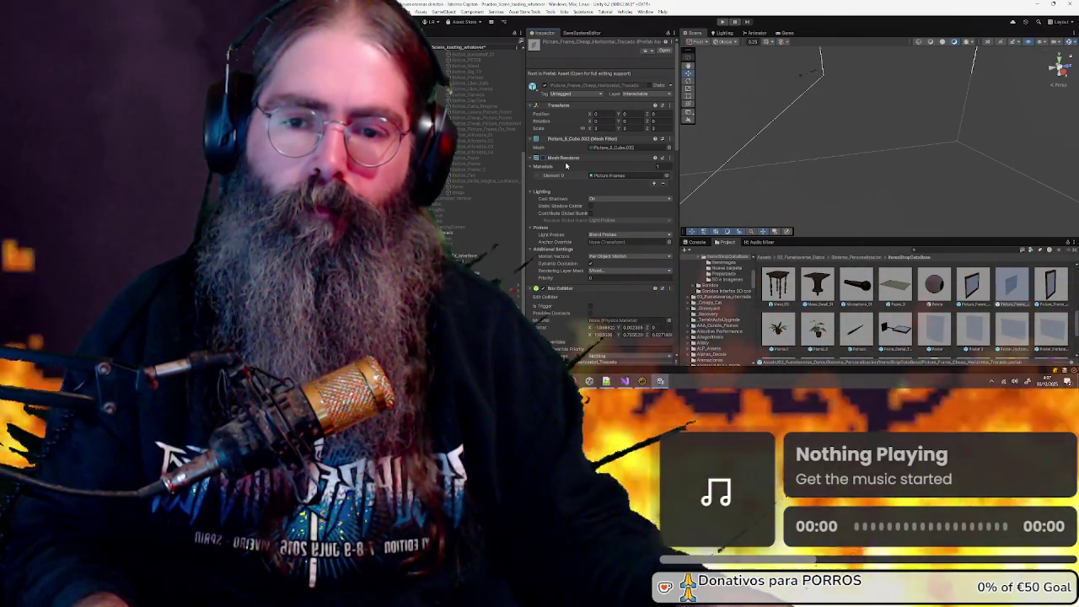
{"action": "left_click", "coordinate": [670, 139]}
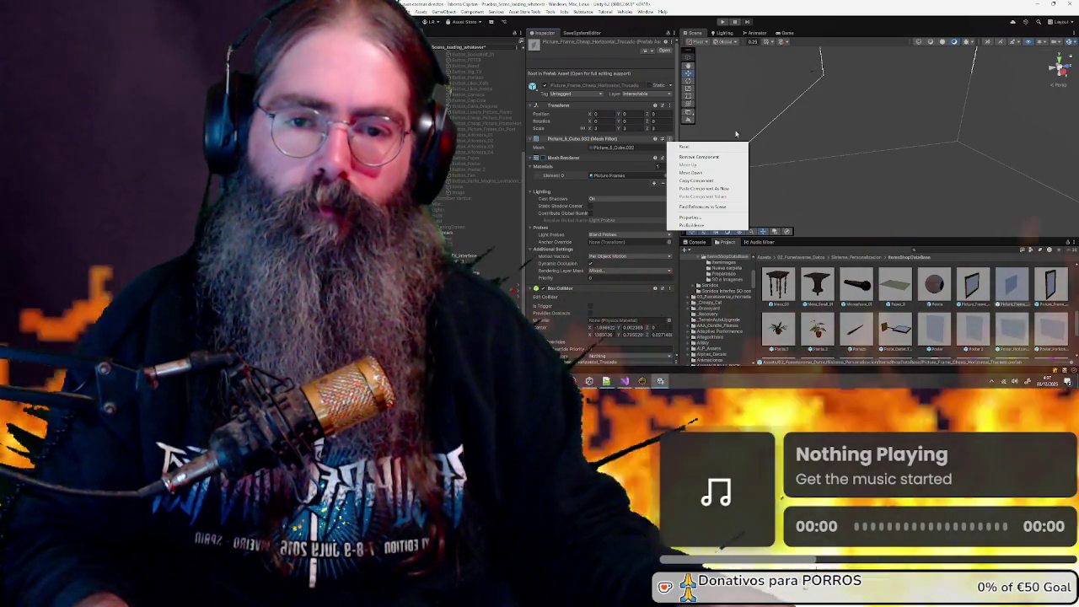
{"action": "left_click", "coordinate": [824, 3]}
{"action": "scroll", "coordinate": [628, 237], "scroll_direction": "down", "scroll_amount": 5}
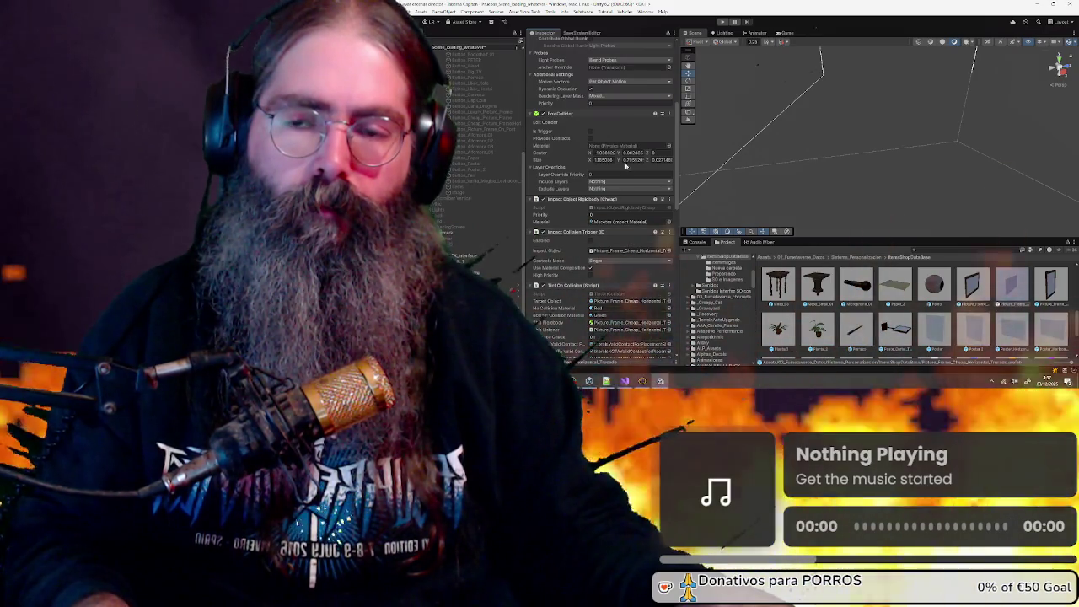
{"action": "scroll", "coordinate": [629, 150], "scroll_direction": "up", "scroll_amount": 5}
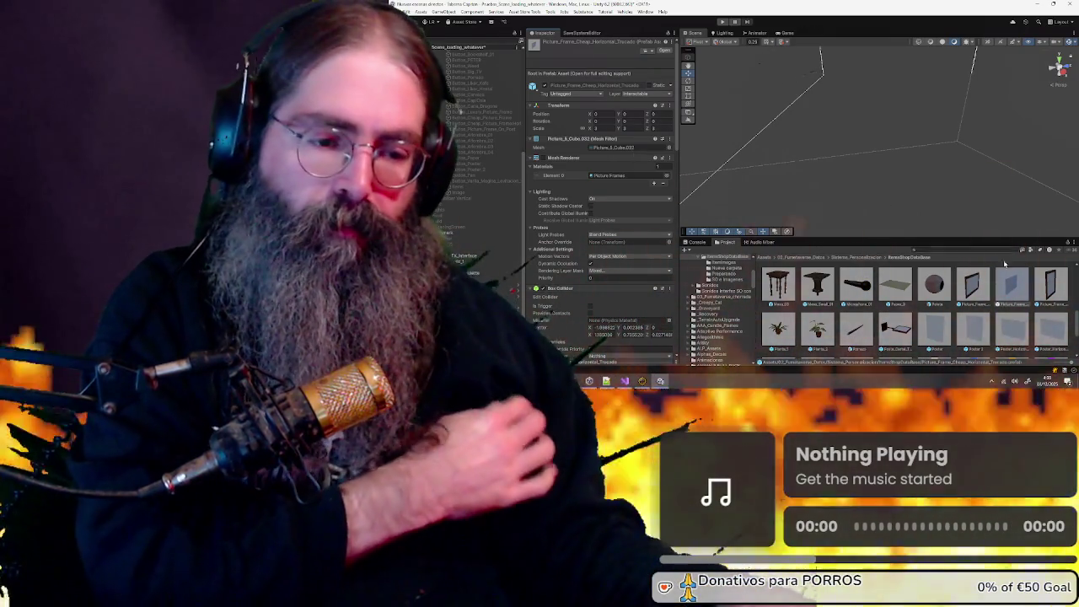
Open Picture_Frame_Cheap_Horizontal in Prefab Mode and review its Box Collider and collision scripts face-on
{"action": "left_click", "coordinate": [1006, 290]}
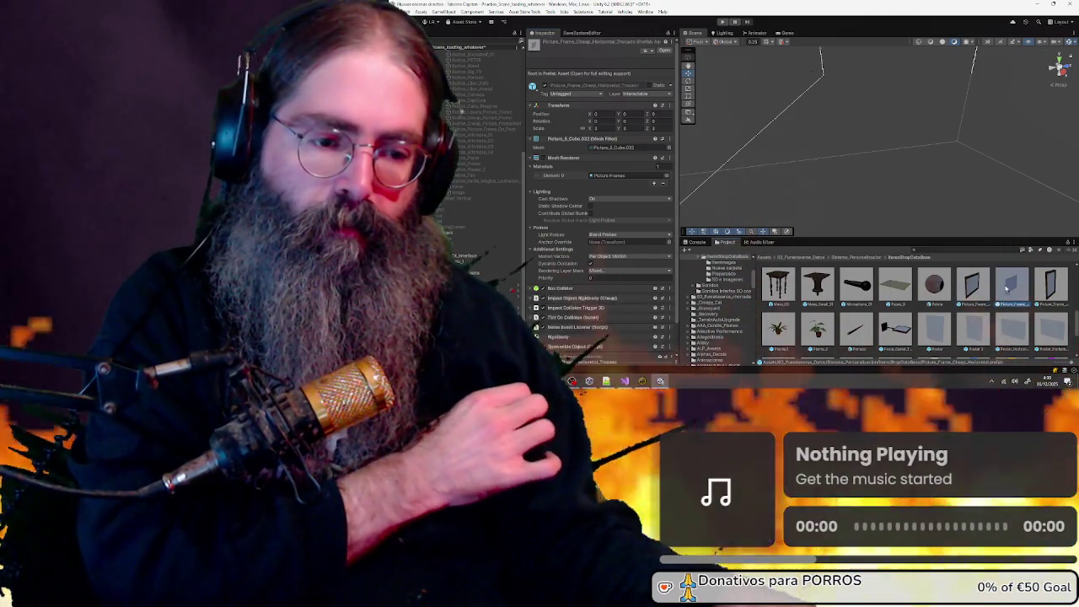
{"action": "double_click", "coordinate": [1006, 290]}
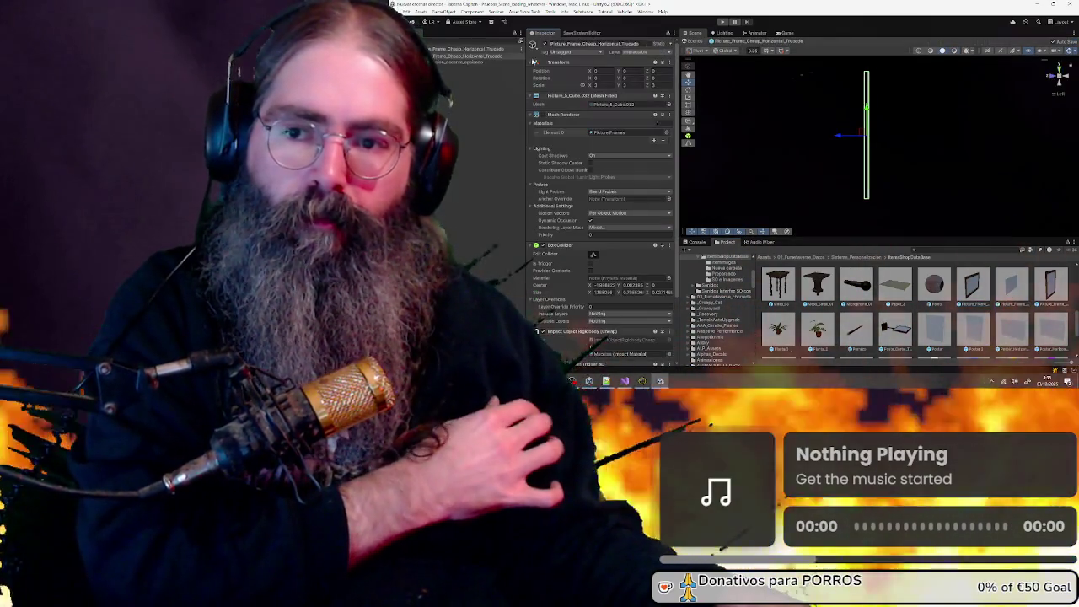
{"action": "mouse_move", "coordinate": [852, 103]}
{"action": "left_mouse_down"}
{"action": "mouse_move", "coordinate": [786, 103]}
{"action": "mouse_move", "coordinate": [819, 116]}
{"action": "mouse_move", "coordinate": [764, 107]}
{"action": "left_mouse_up"}
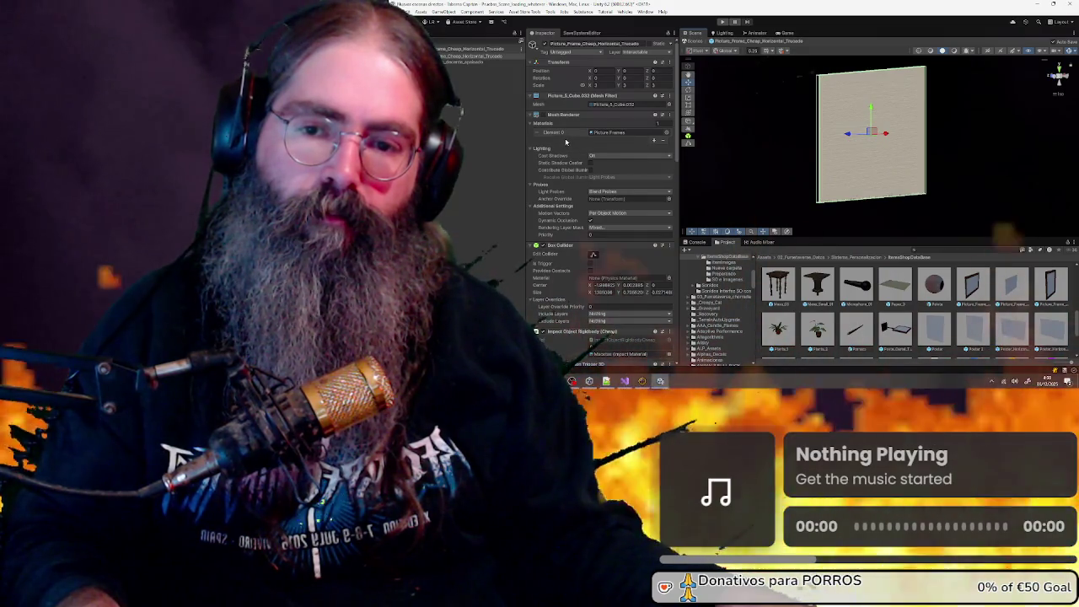
{"action": "scroll", "coordinate": [566, 142], "scroll_direction": "down", "scroll_amount": 5}
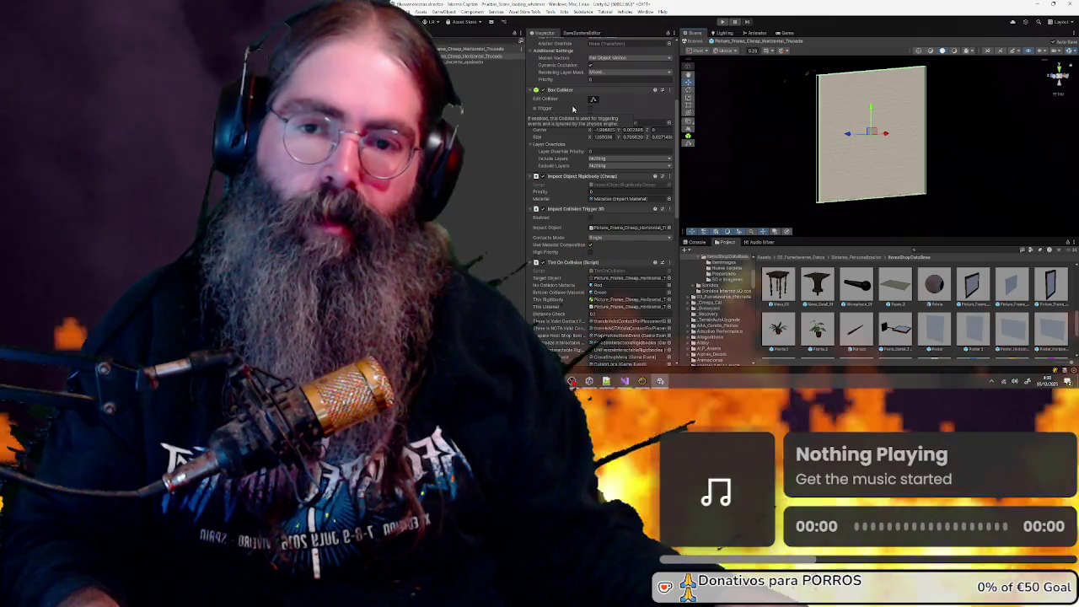
{"action": "scroll", "coordinate": [574, 108], "scroll_direction": "up", "scroll_amount": 5}
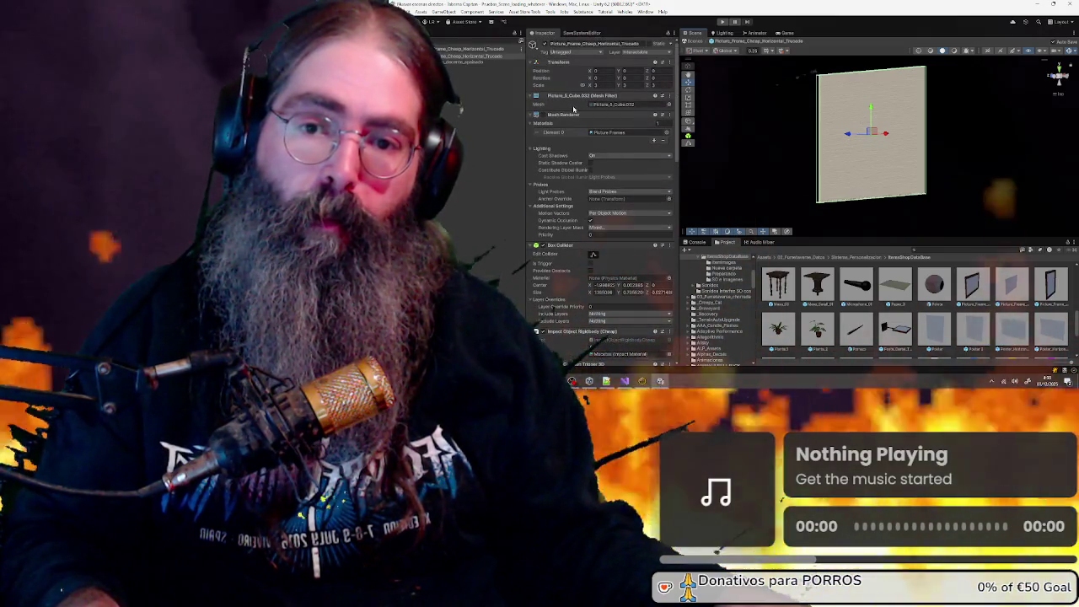
{"action": "scroll", "coordinate": [574, 152], "scroll_direction": "down", "scroll_amount": 4}
{"action": "scroll", "coordinate": [574, 152], "scroll_direction": "up", "scroll_amount": 4}
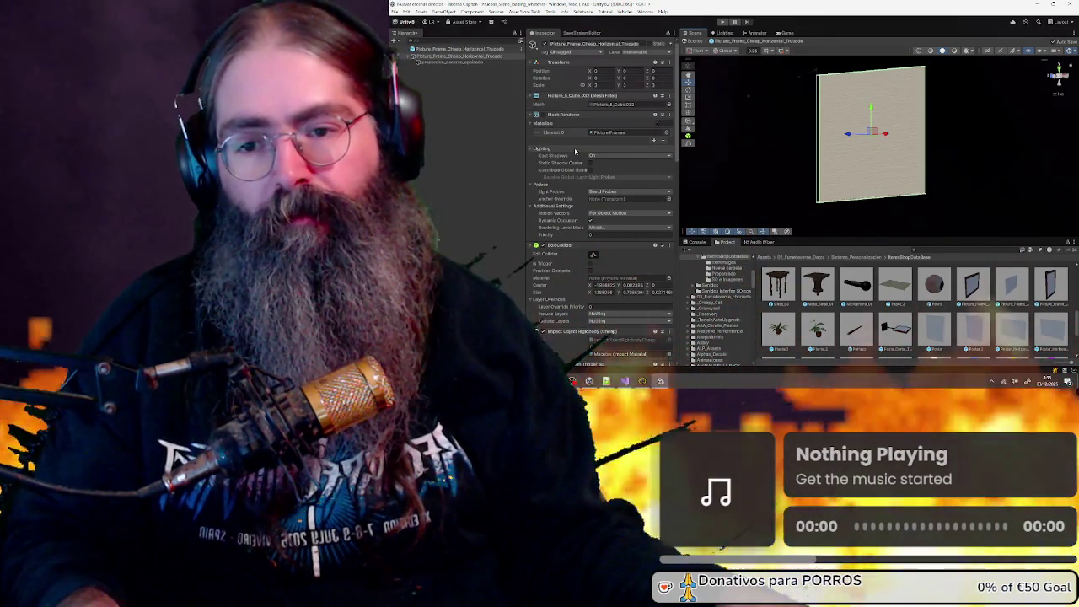
{"action": "scroll", "coordinate": [574, 148], "scroll_direction": "down", "scroll_amount": 5}
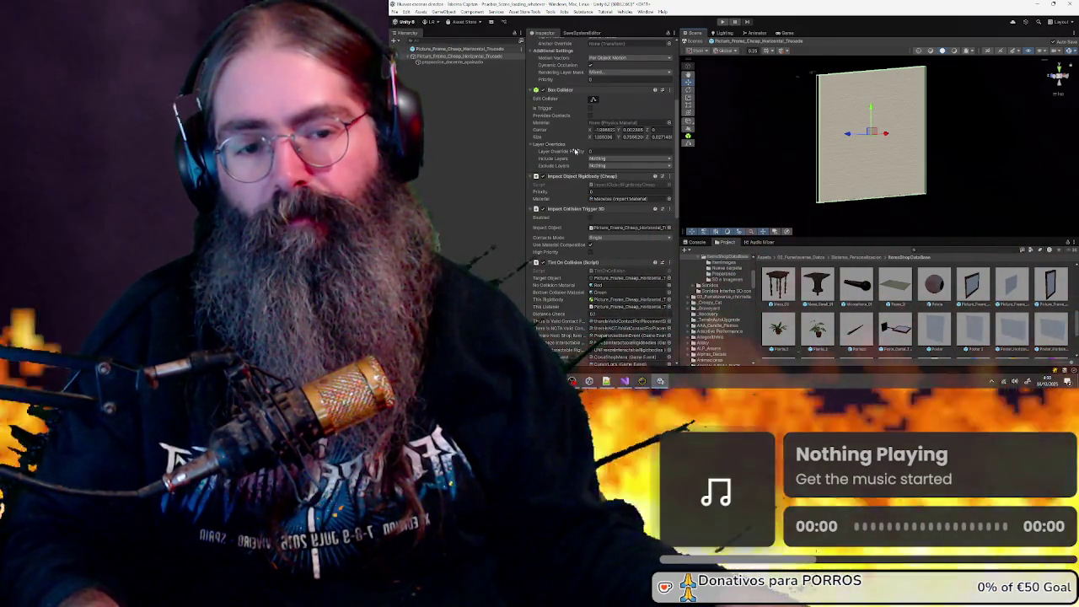
{"action": "scroll", "coordinate": [575, 150], "scroll_direction": "up", "scroll_amount": 5}
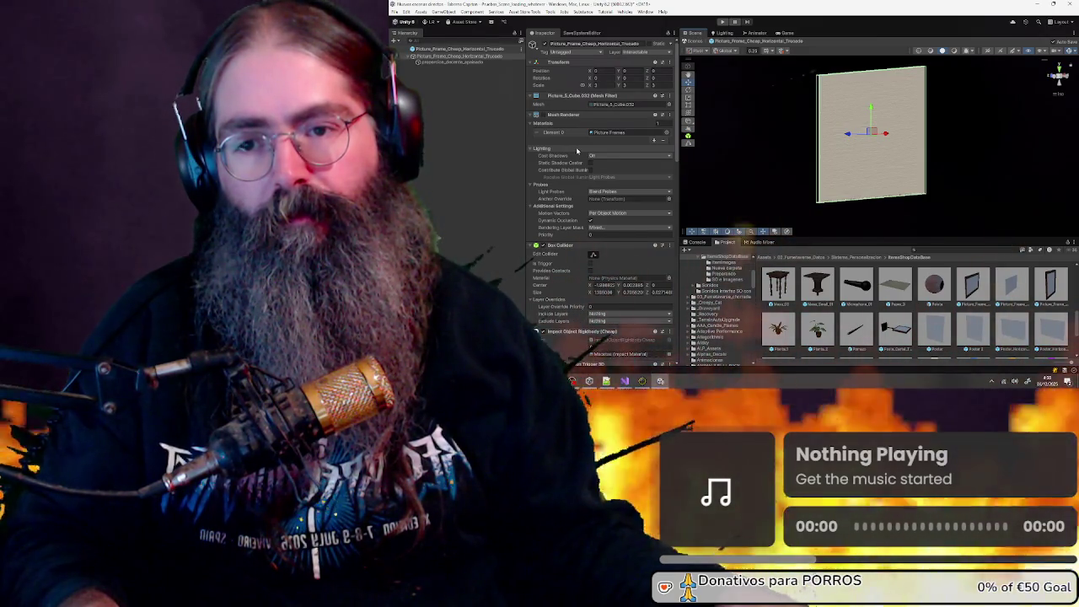
{"action": "key", "text": "shift+d"}
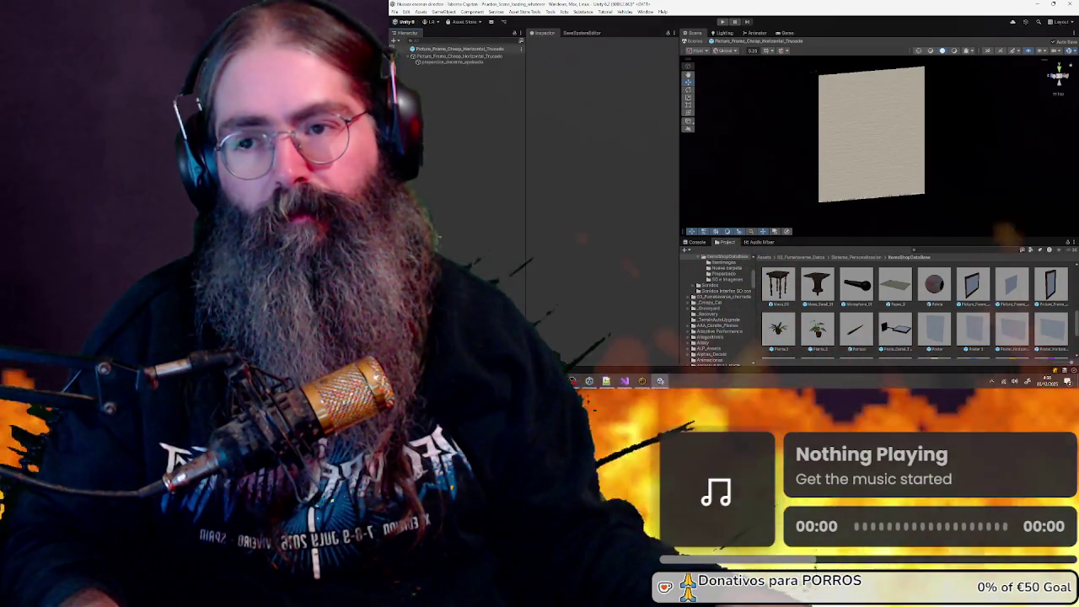
Duplicate the vertical cheap picture-frame prefab and open the copy for editing
{"action": "left_click", "coordinate": [1050, 287]}
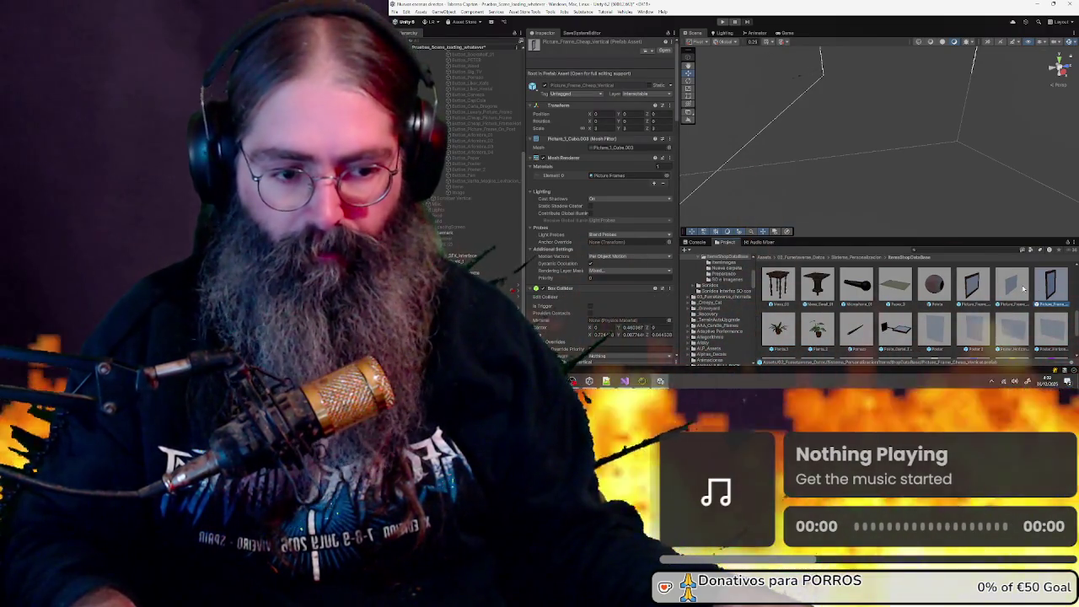
{"action": "key", "text": "ctrl+d"}
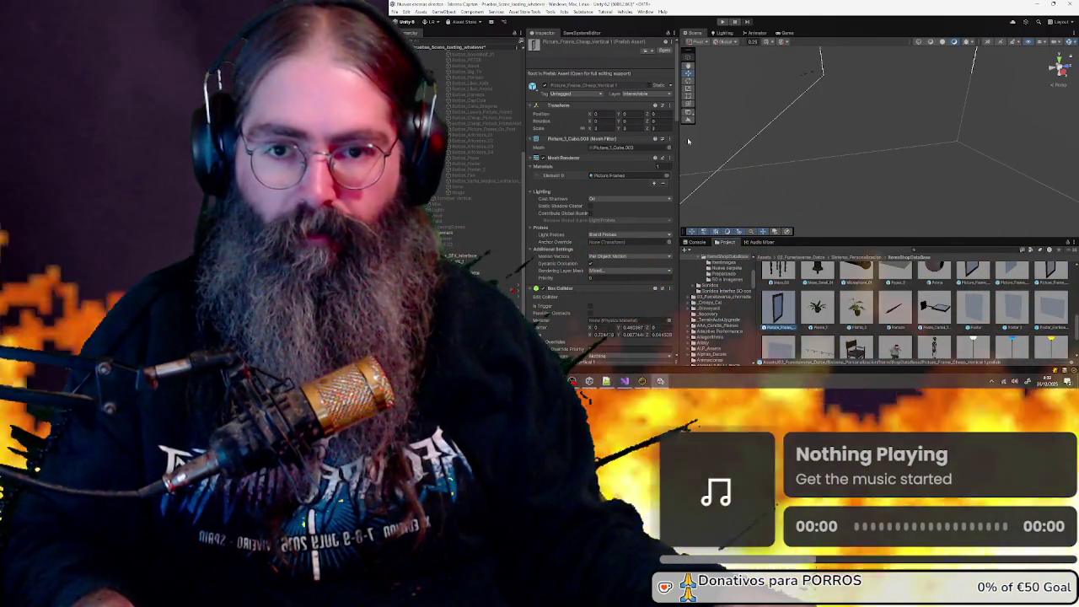
{"action": "left_click", "coordinate": [665, 50]}
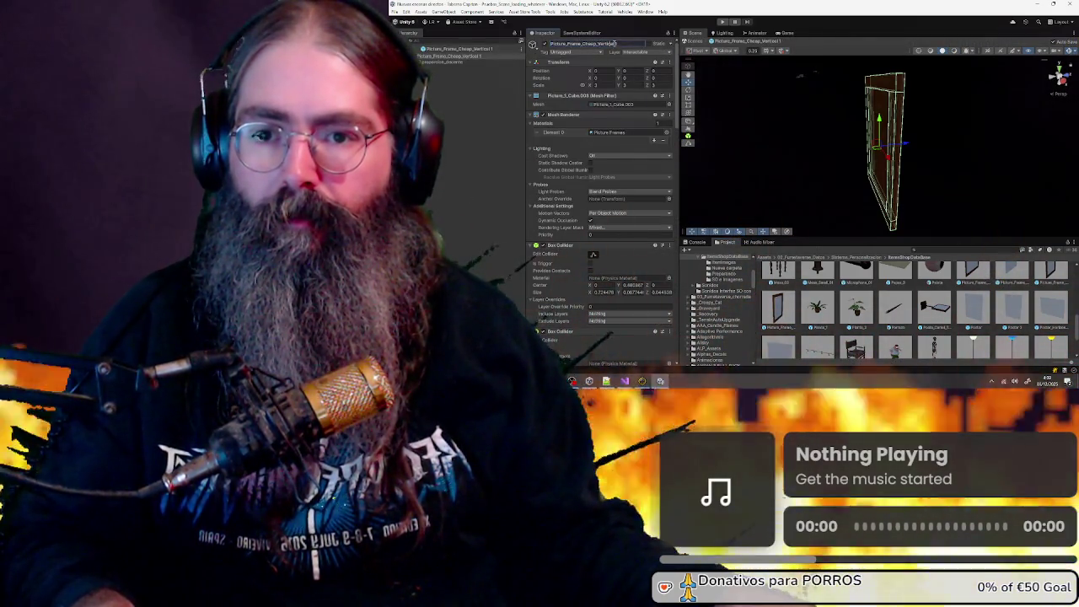
Rename the copy to Picture_Frame_Cheap_Vertical_Trucado, renaming its prefab file too
{"action": "left_click", "coordinate": [625, 44]}
{"action": "key", "text": "BackSpace"}
{"action": "key", "text": "BackSpace"}
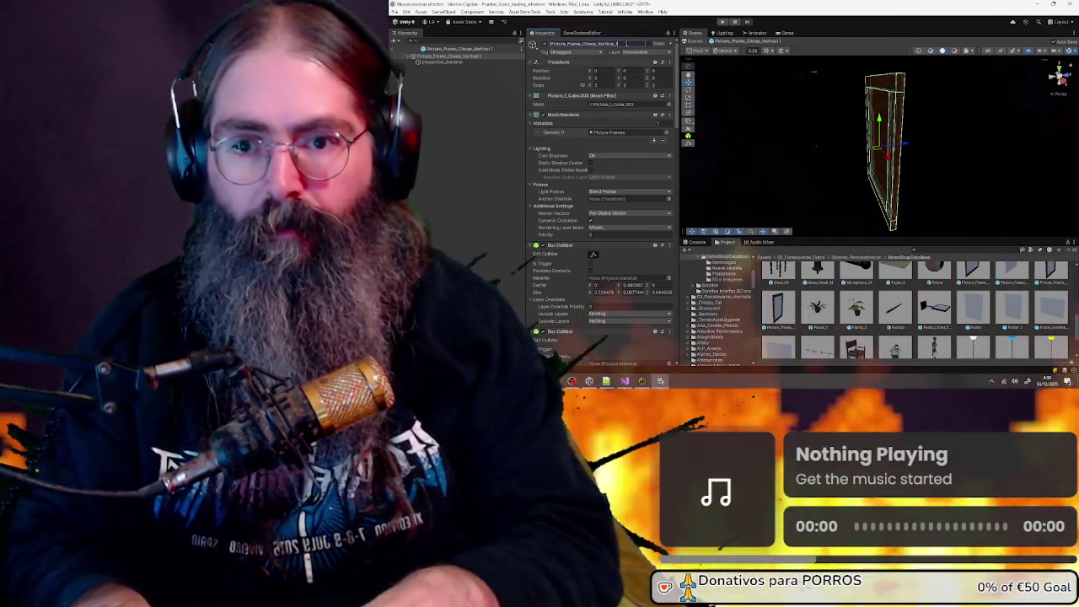
{"action": "type", "text": "_Small"}
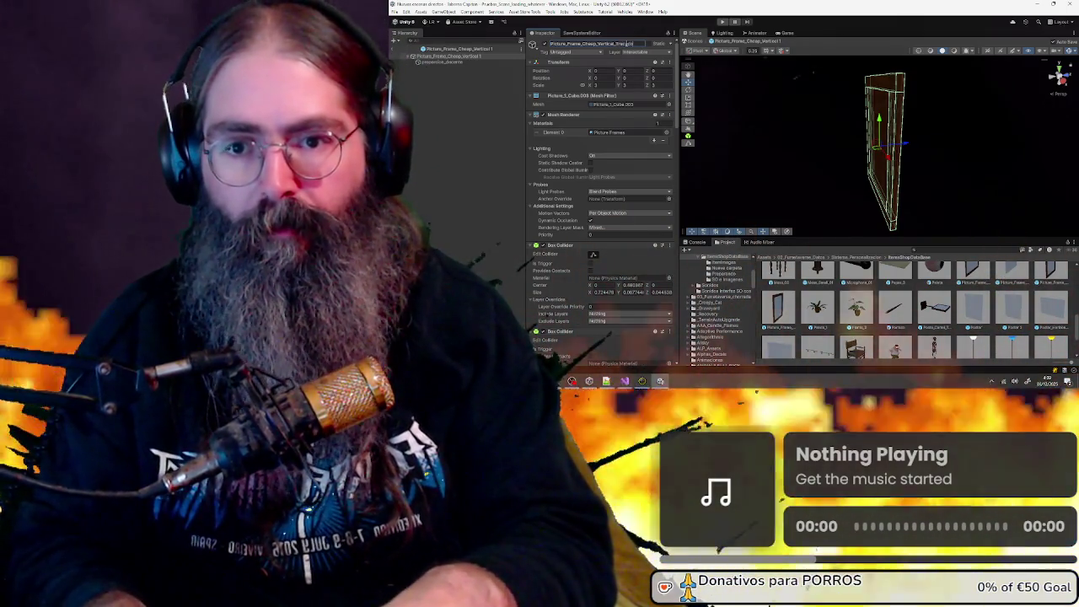
{"action": "key", "text": "Return"}
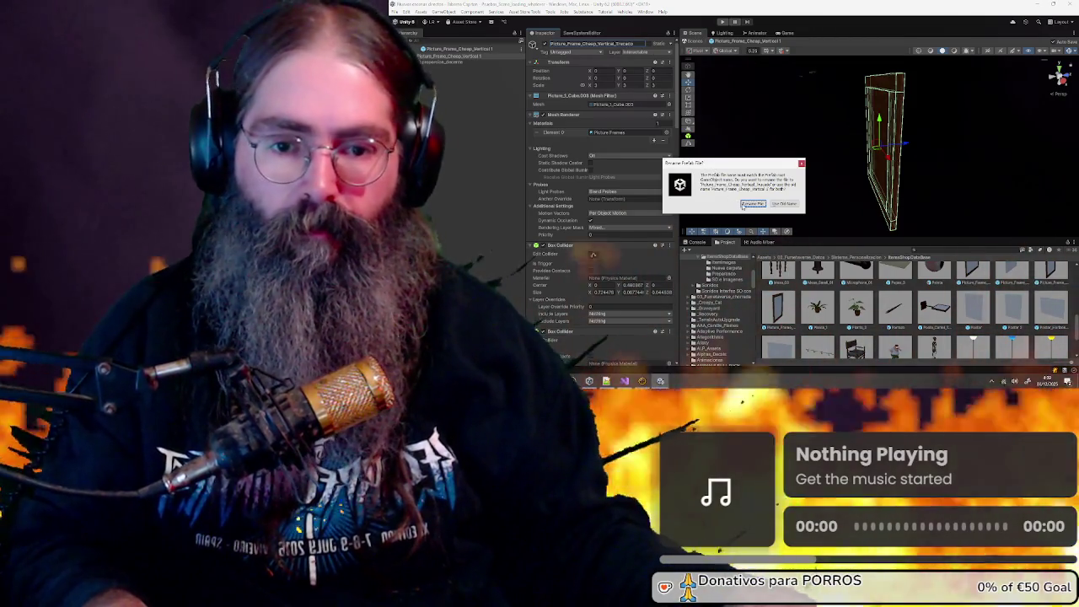
{"action": "left_click", "coordinate": [753, 204]}
{"action": "left_click_drag", "start_coordinate": [869, 118], "coordinate": [782, 119]}
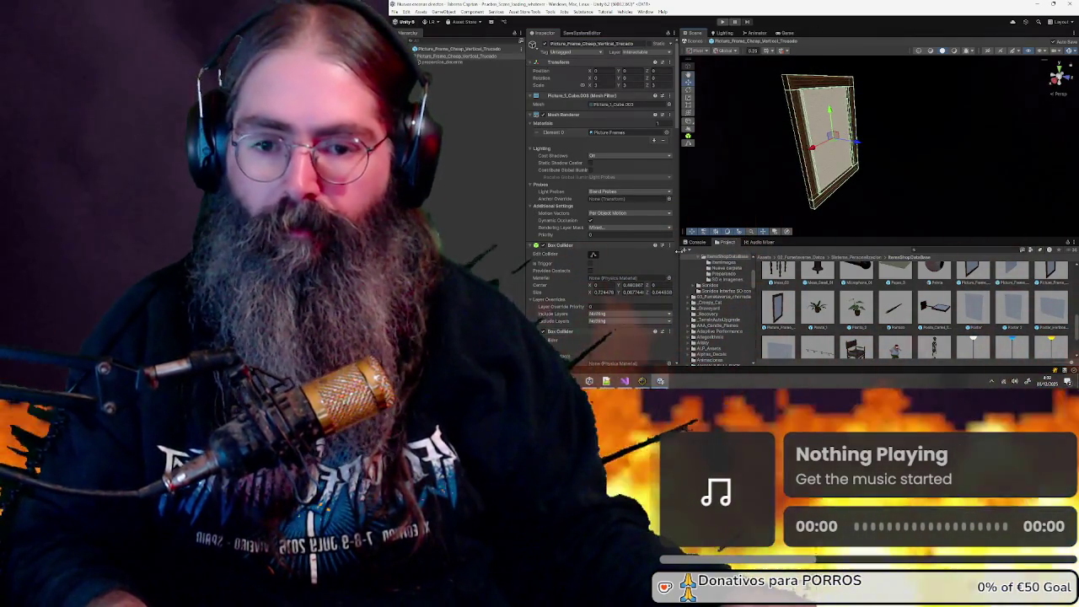
{"action": "scroll", "coordinate": [590, 227], "scroll_direction": "down", "scroll_amount": 2}
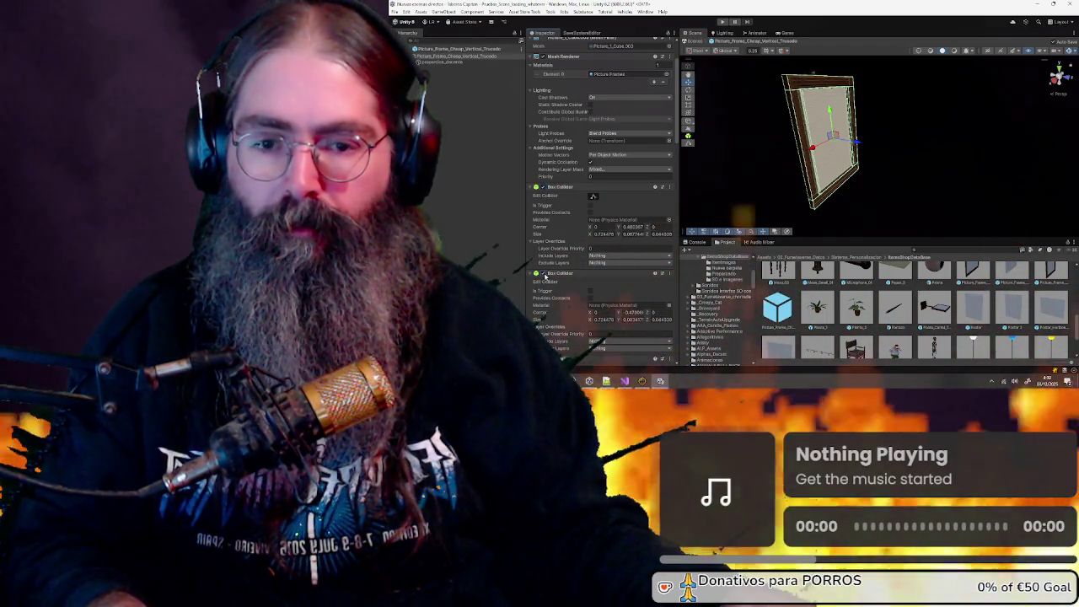
Remove four redundant Box Colliders, keeping one, and untick the frame's Mesh Renderer
{"action": "scroll", "coordinate": [546, 274], "scroll_direction": "down", "scroll_amount": 5}
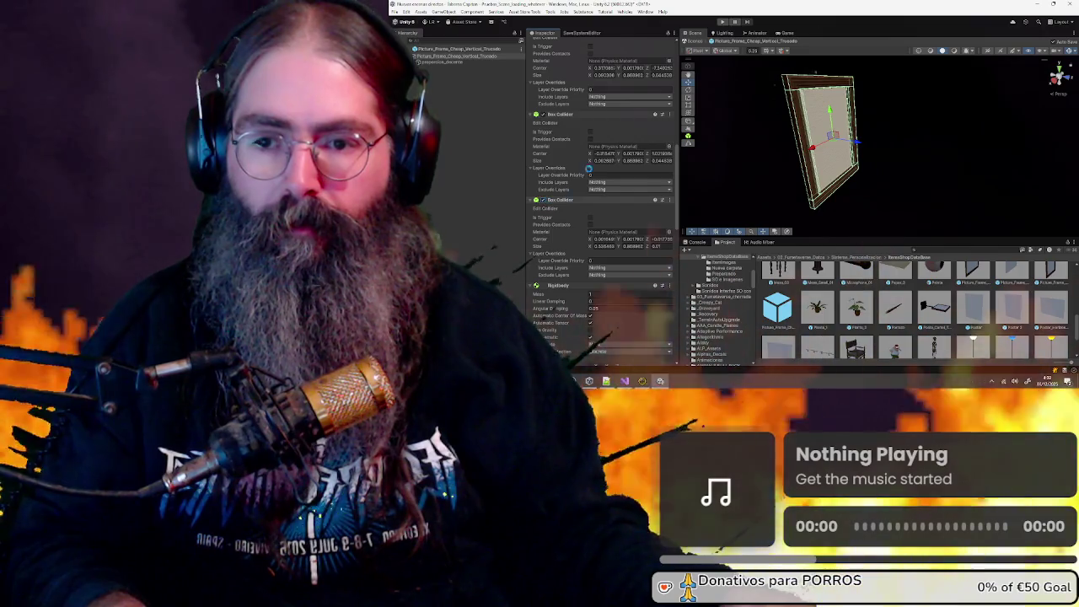
{"action": "scroll", "coordinate": [614, 153], "scroll_direction": "up", "scroll_amount": 3}
{"action": "scroll", "coordinate": [614, 152], "scroll_direction": "up", "scroll_amount": 4}
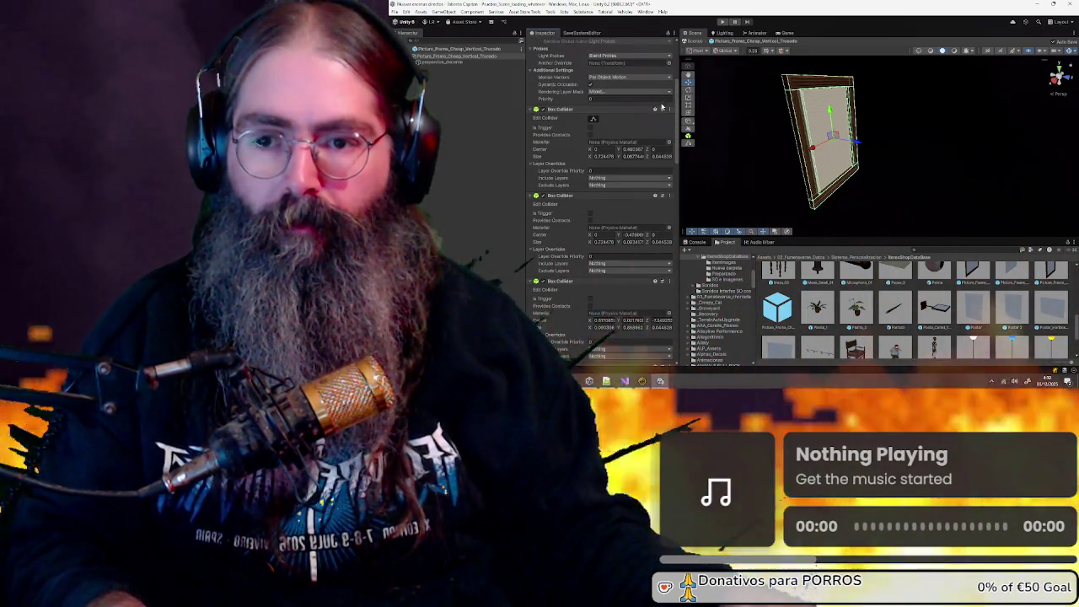
{"action": "scroll", "coordinate": [662, 106], "scroll_direction": "up", "scroll_amount": 1}
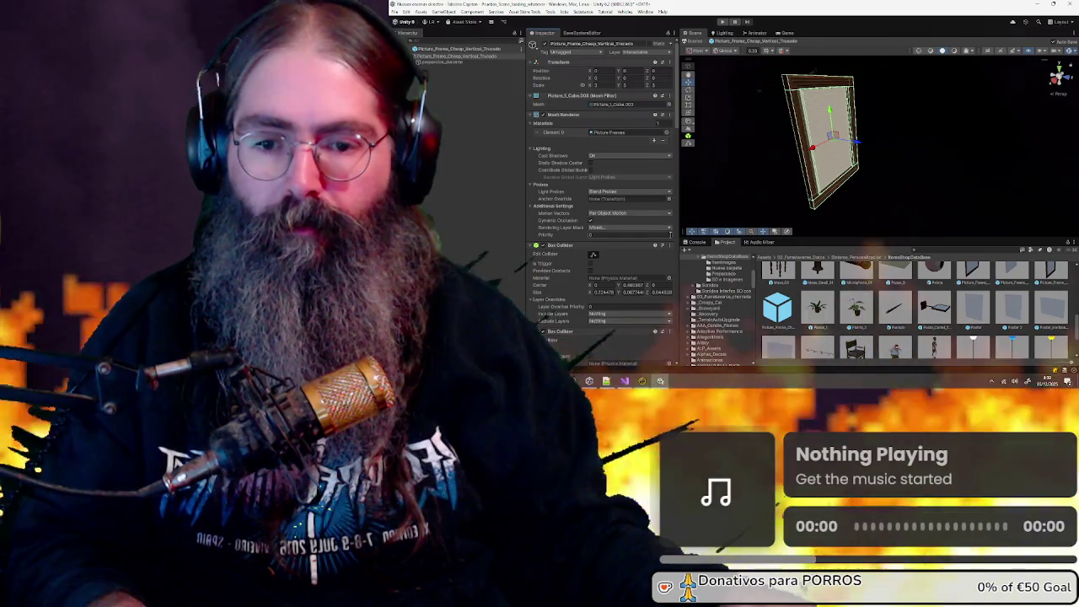
{"action": "left_click", "coordinate": [669, 168]}
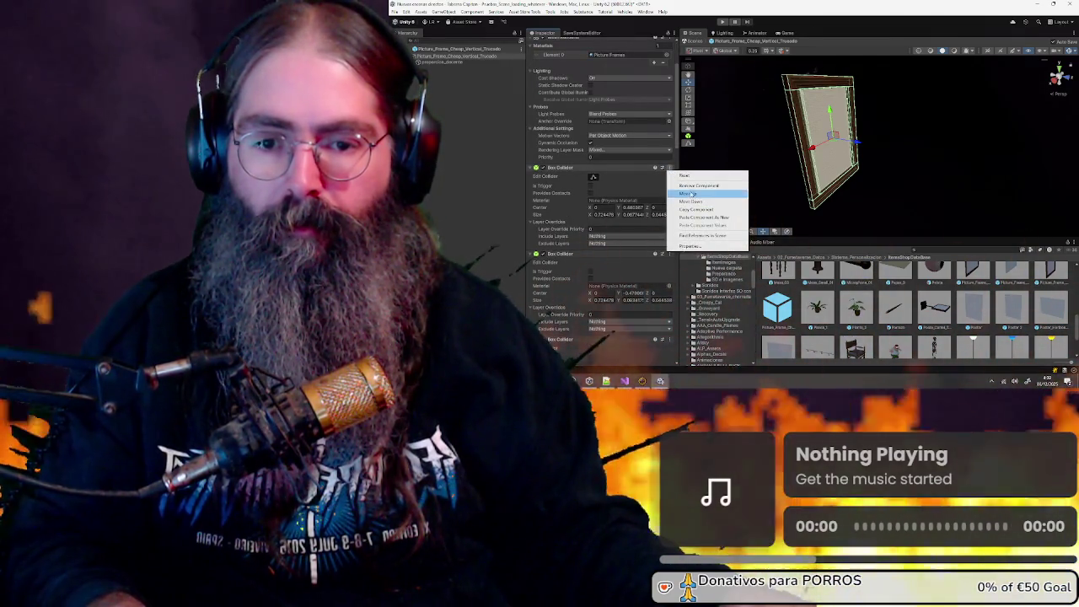
{"action": "left_click", "coordinate": [692, 185]}
{"action": "left_click", "coordinate": [669, 168]}
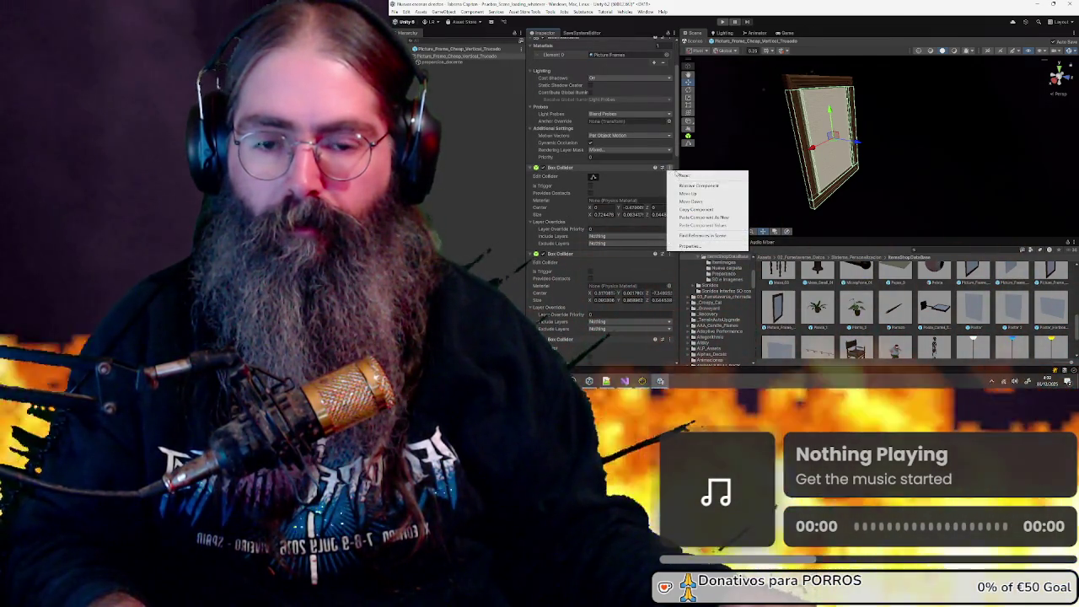
{"action": "left_click", "coordinate": [689, 186]}
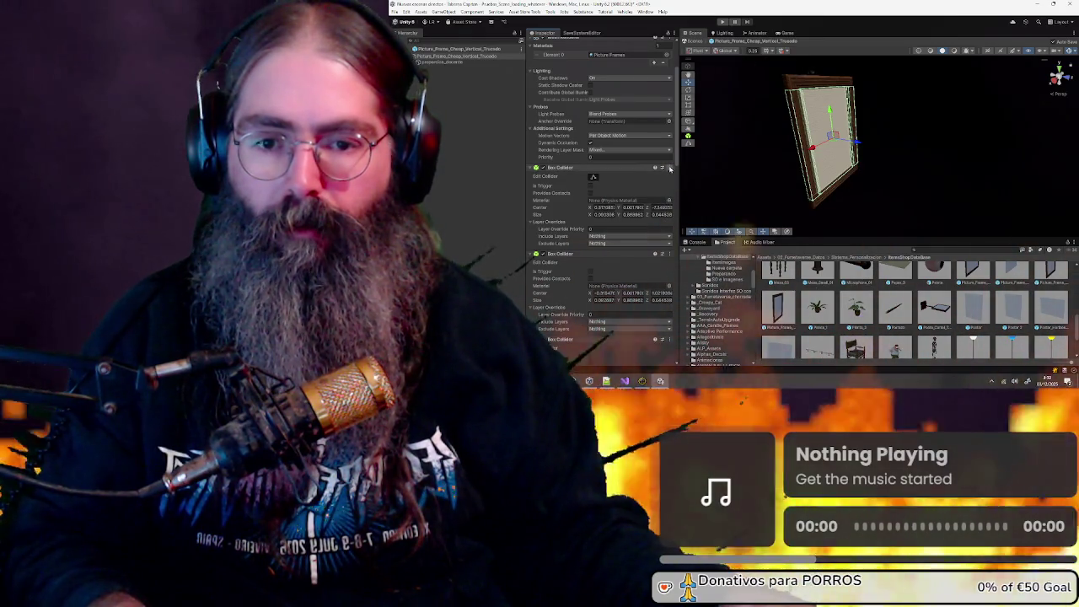
{"action": "left_click", "coordinate": [670, 169]}
{"action": "left_click", "coordinate": [690, 185]}
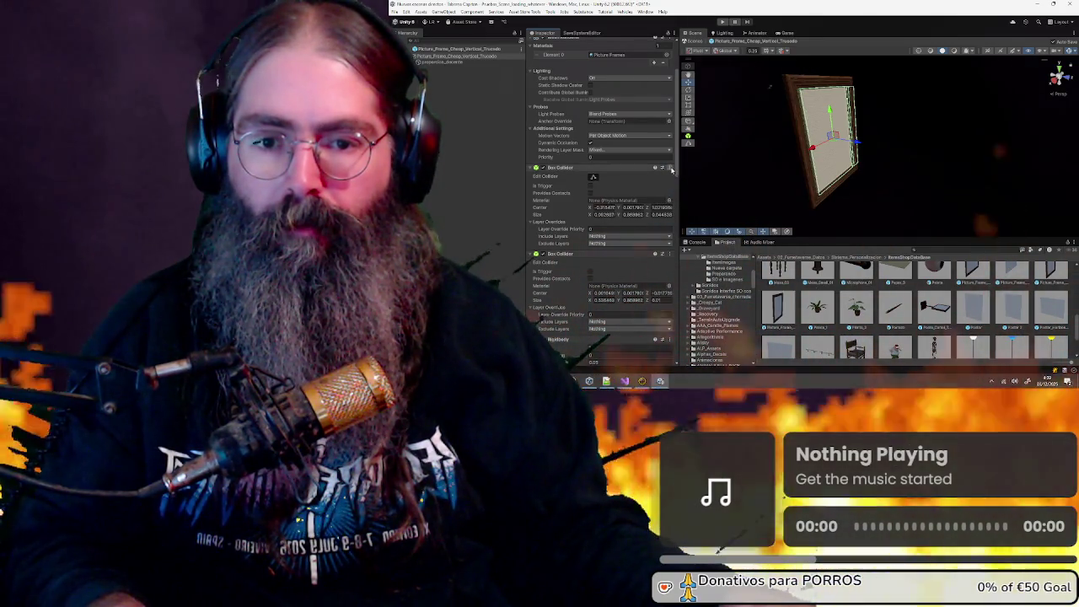
{"action": "left_click", "coordinate": [671, 168]}
{"action": "left_click", "coordinate": [675, 186]}
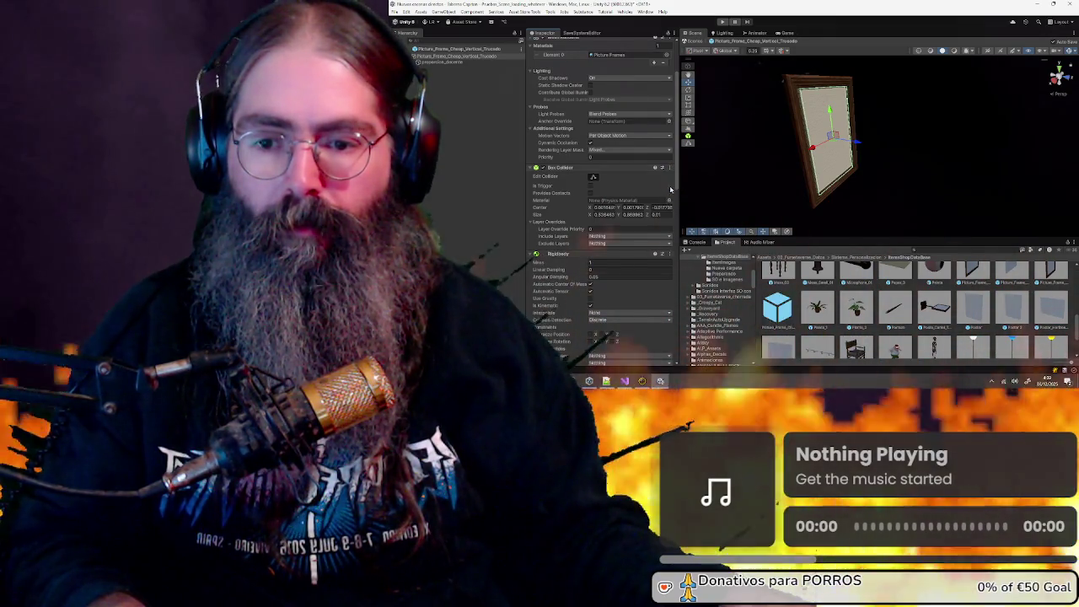
{"action": "scroll", "coordinate": [572, 145], "scroll_direction": "up", "scroll_amount": 3}
{"action": "left_click", "coordinate": [537, 114]}
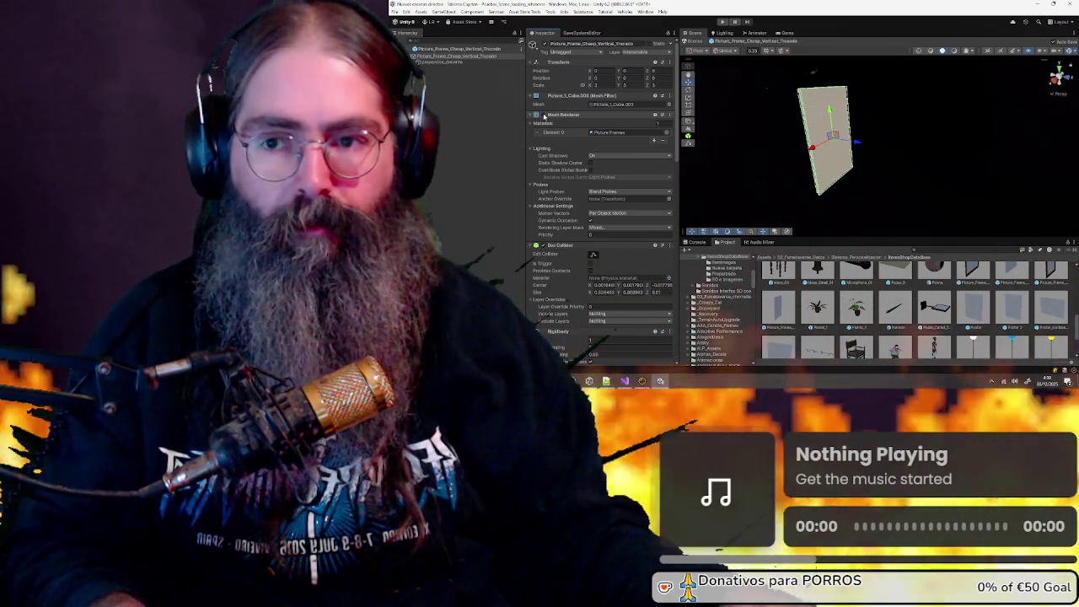
Widen the Inspector, locate the Impact Object reference, then check the Spawnable Object settings
{"action": "scroll", "coordinate": [557, 165], "scroll_direction": "down", "scroll_amount": 3}
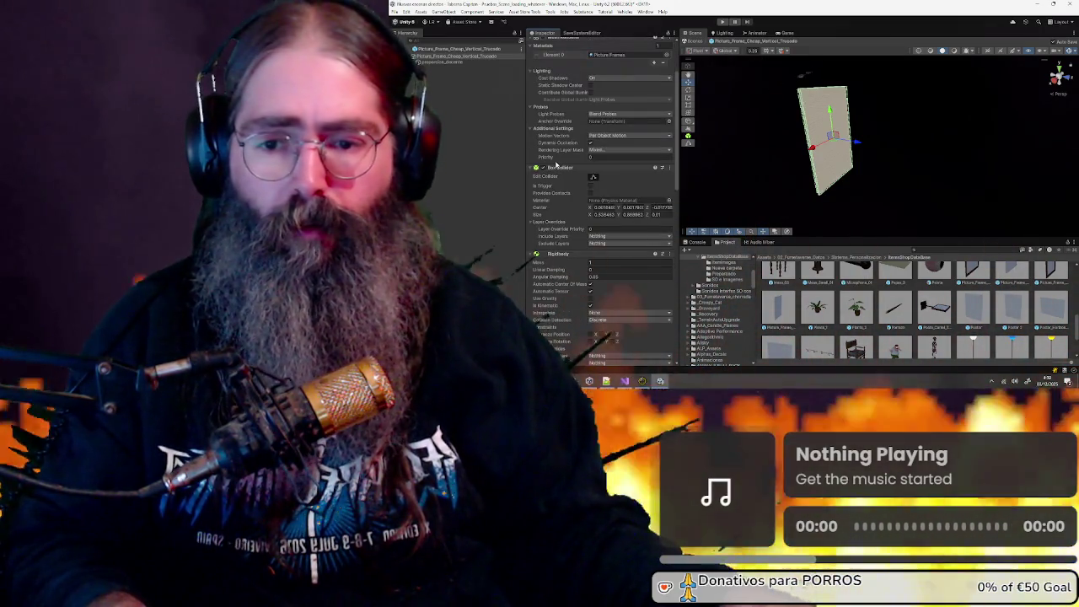
{"action": "scroll", "coordinate": [560, 164], "scroll_direction": "up", "scroll_amount": 3}
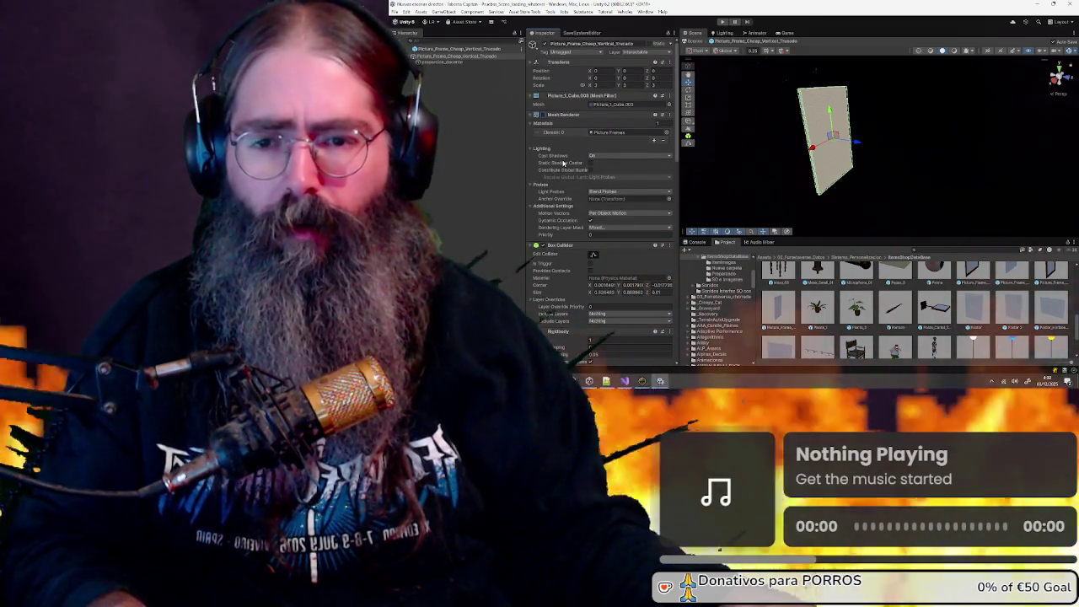
{"action": "scroll", "coordinate": [563, 163], "scroll_direction": "down", "scroll_amount": 6}
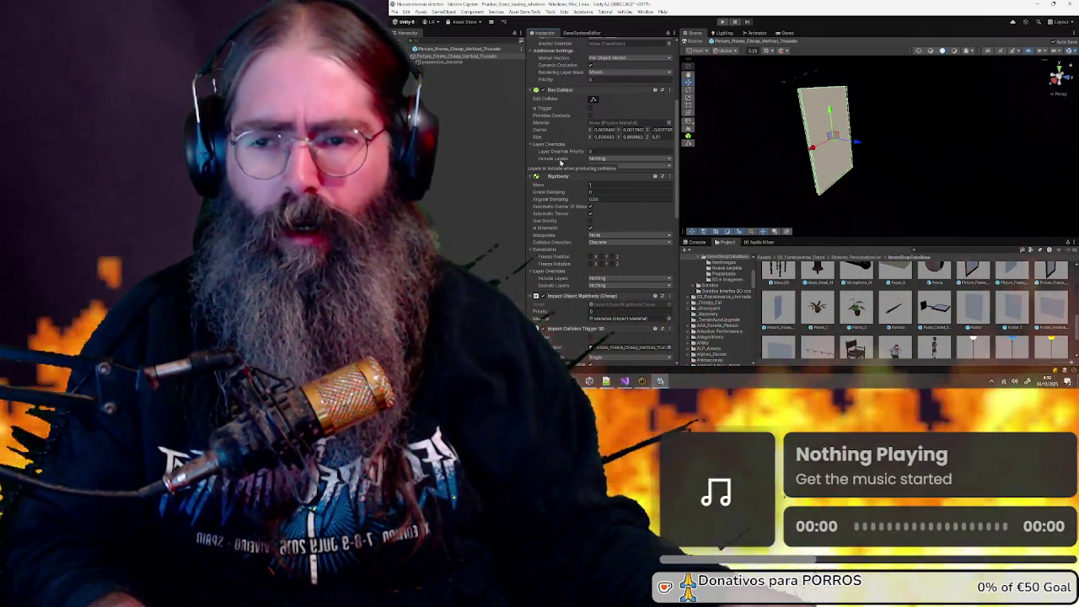
{"action": "scroll", "coordinate": [557, 163], "scroll_direction": "down", "scroll_amount": 7}
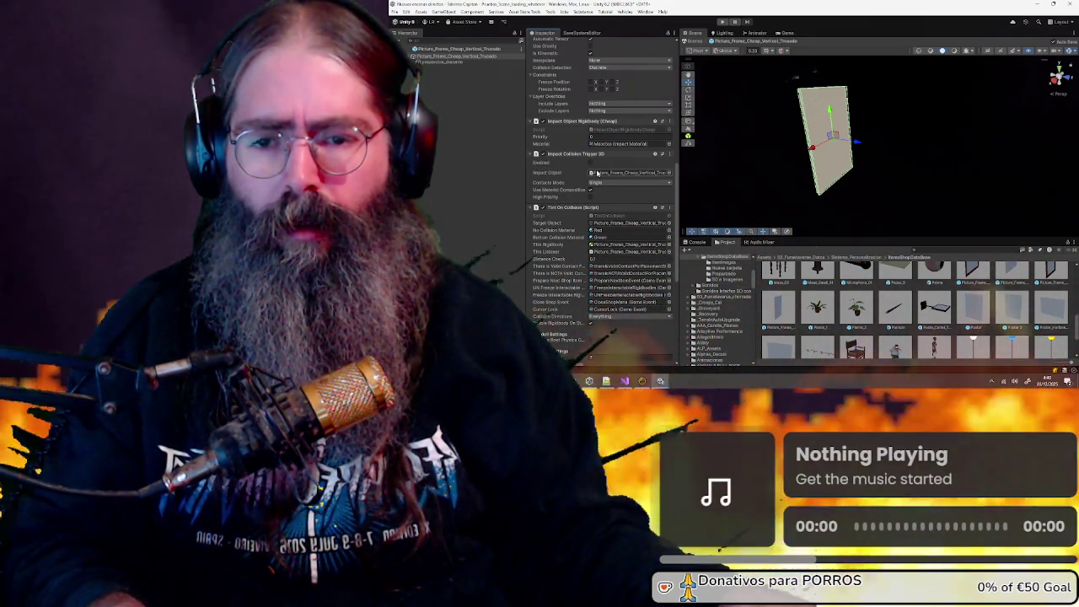
{"action": "left_click_drag", "start_coordinate": [676, 176], "coordinate": [845, 175]}
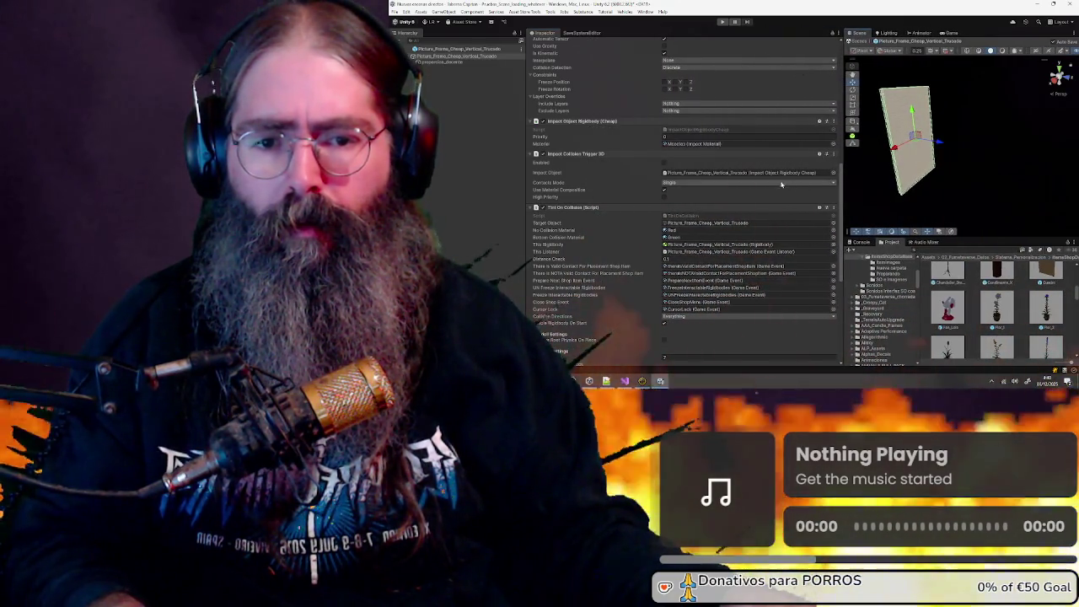
{"action": "left_click", "coordinate": [758, 174]}
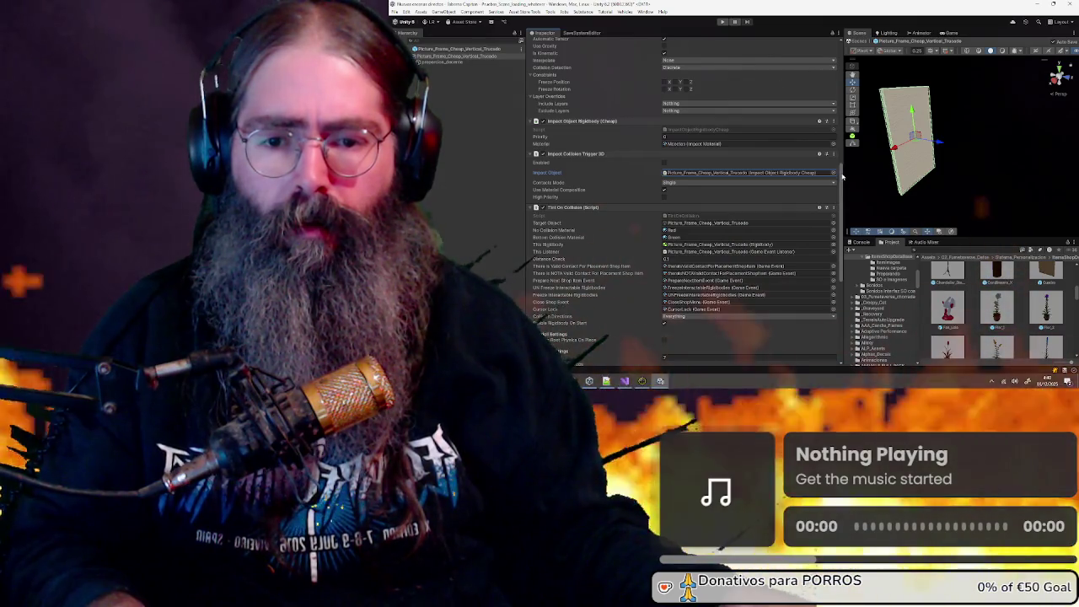
{"action": "left_click_drag", "start_coordinate": [842, 173], "coordinate": [762, 179]}
{"action": "scroll", "coordinate": [721, 189], "scroll_direction": "down", "scroll_amount": 5}
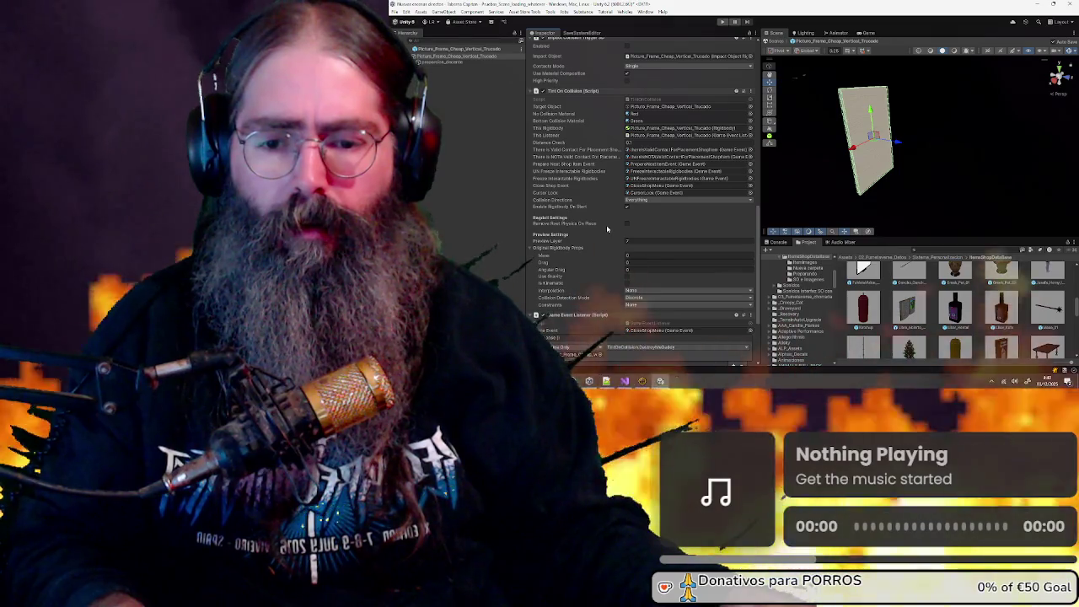
{"action": "scroll", "coordinate": [575, 280], "scroll_direction": "down", "scroll_amount": 5}
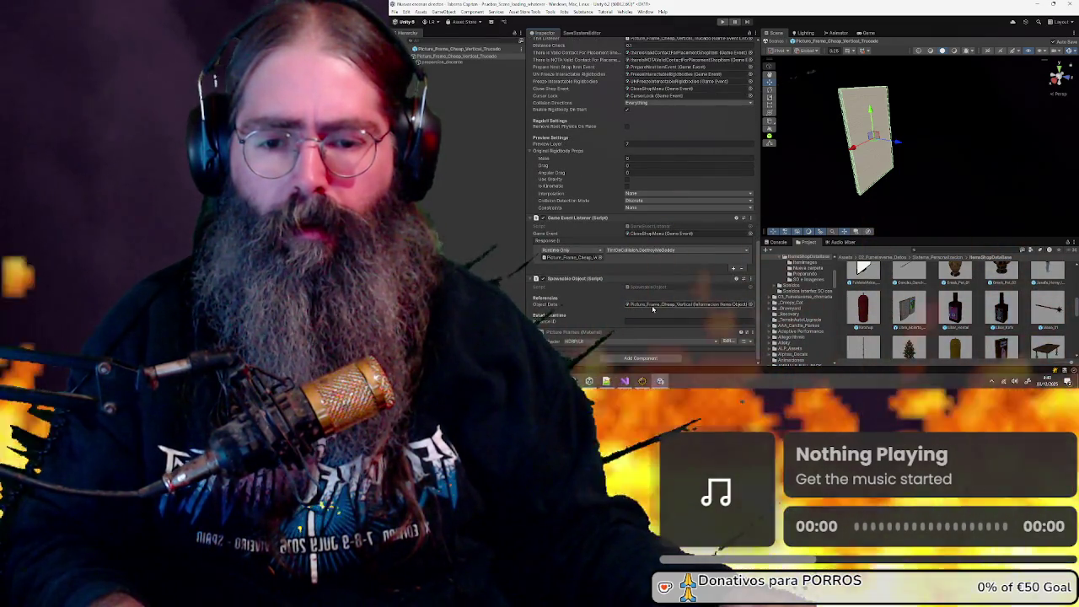
Duplicate the Picture_Frame_Cheap_Vertical item data asset with Ctrl+D and rename the copy
{"action": "left_click", "coordinate": [674, 304]}
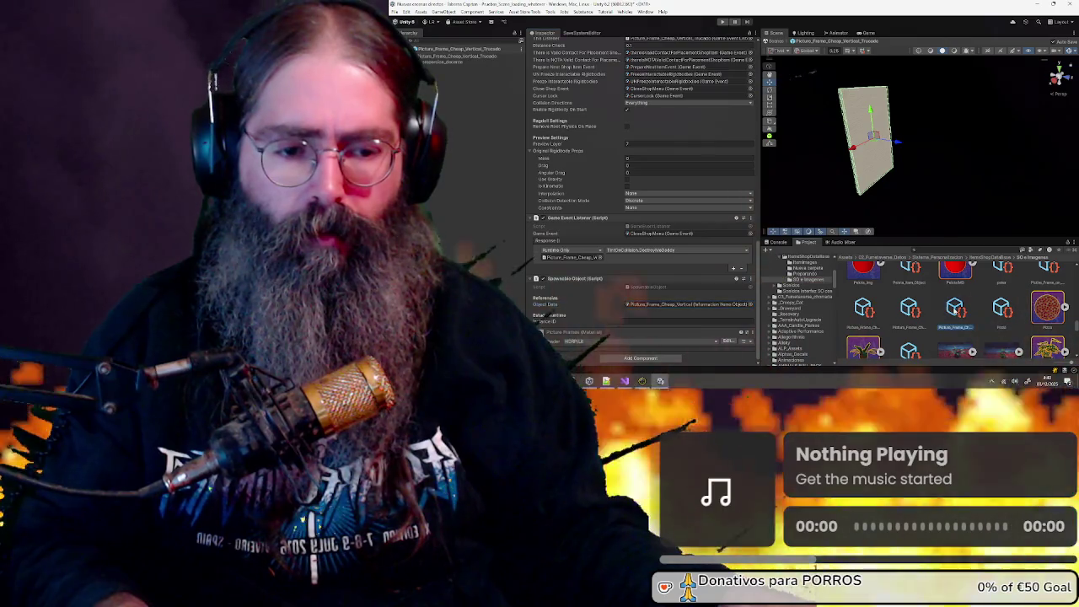
{"action": "left_click", "coordinate": [955, 308]}
{"action": "key", "text": "ctrl+d"}
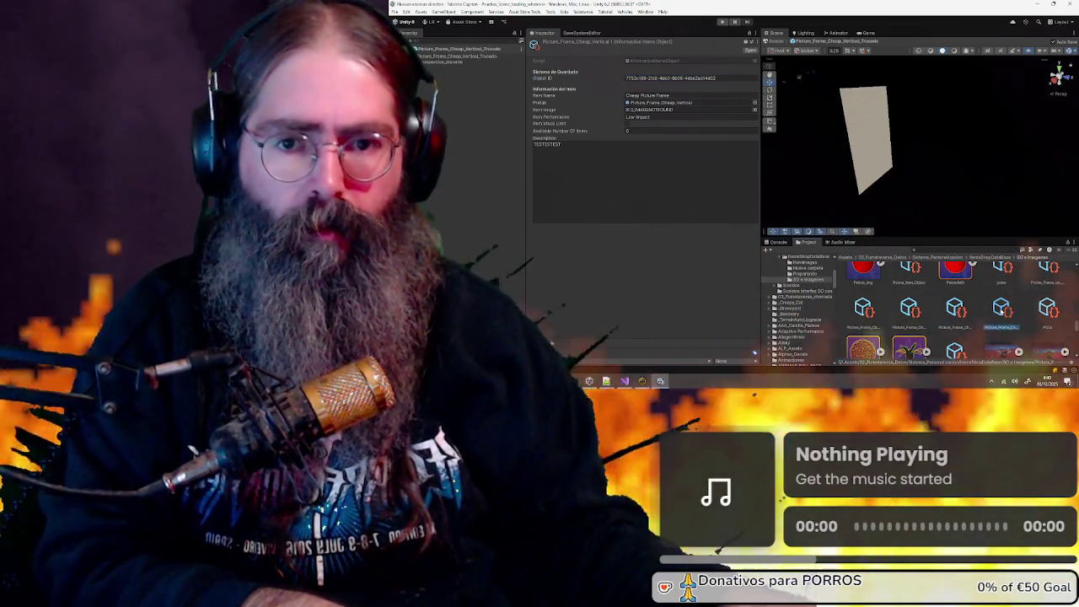
{"action": "left_click", "coordinate": [1002, 329]}
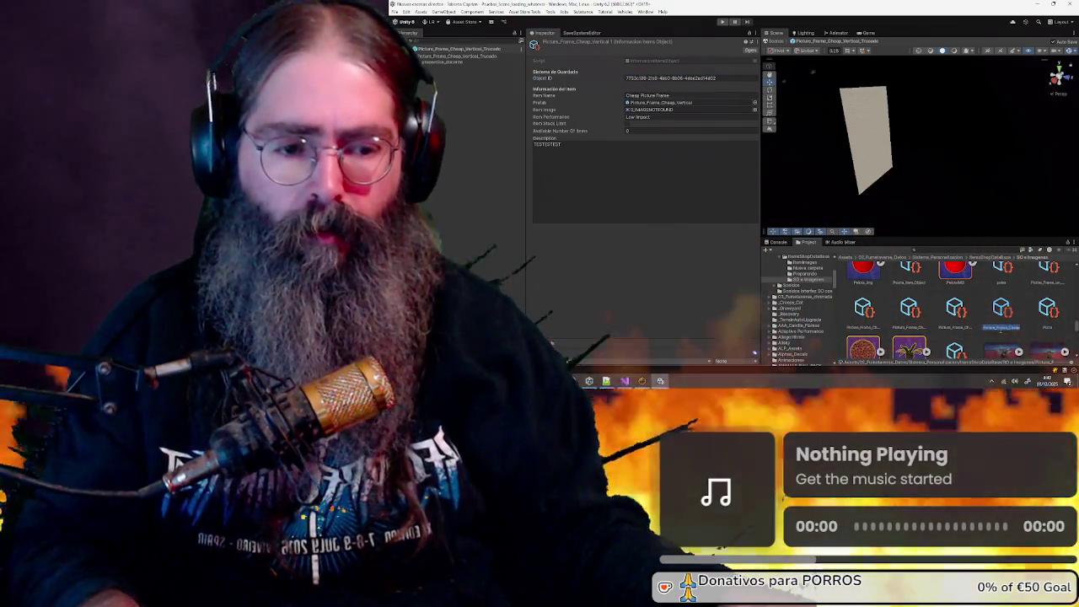
{"action": "key", "text": "End"}
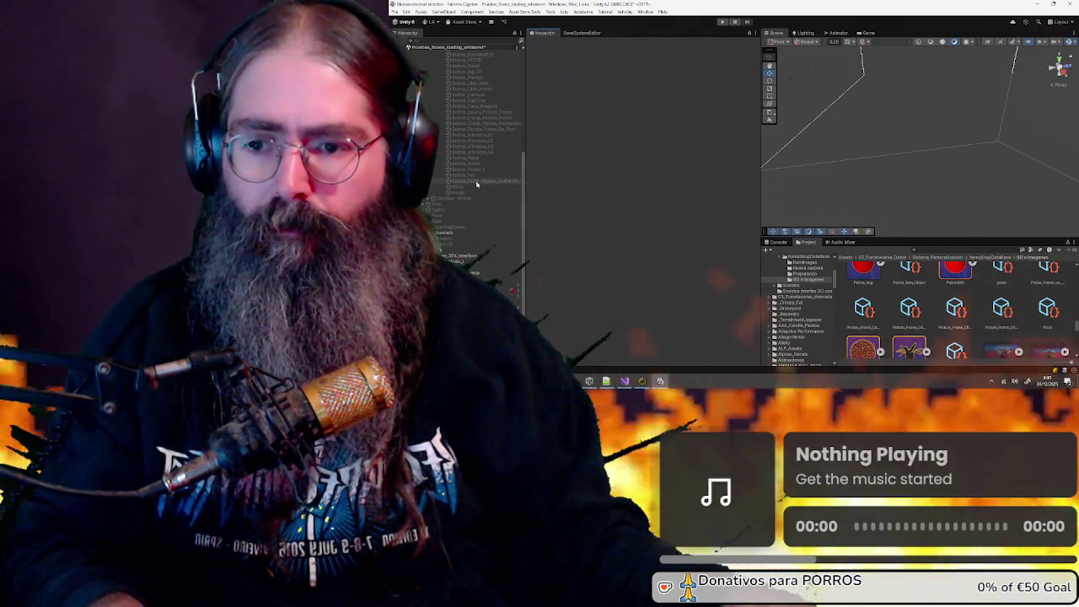
Check which item the poster shop button sells, then enter Play mode to test
{"action": "left_click", "coordinate": [478, 163]}
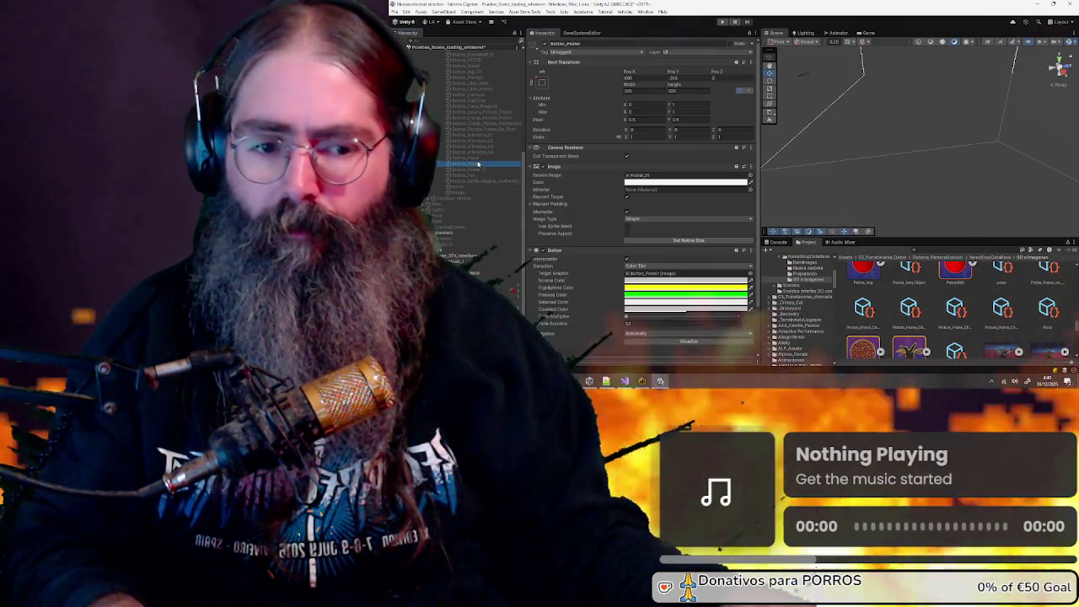
{"action": "scroll", "coordinate": [632, 236], "scroll_direction": "down", "scroll_amount": 3}
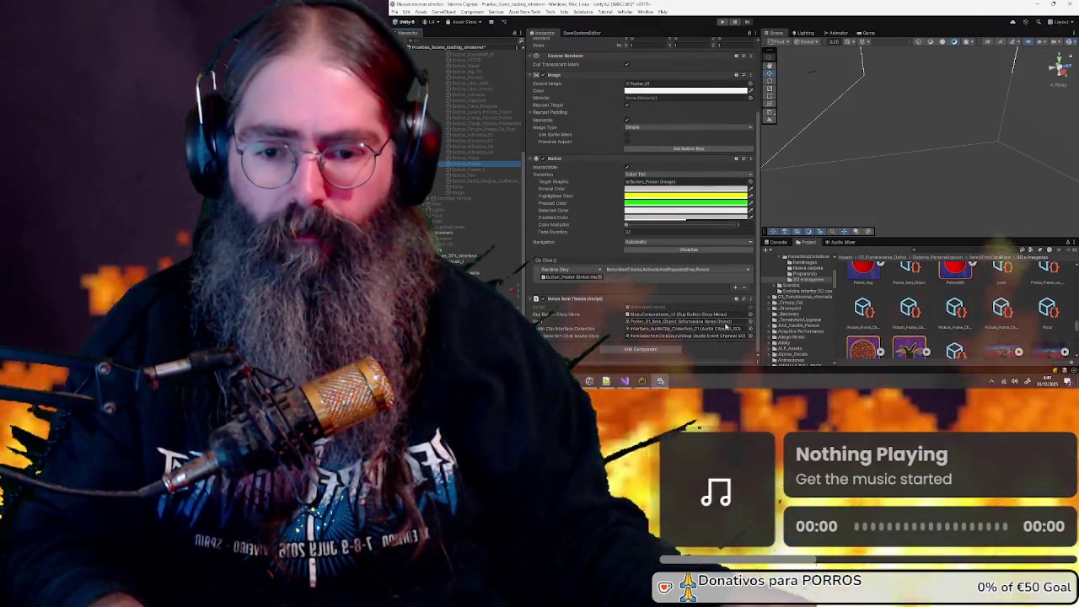
{"action": "left_click", "coordinate": [750, 322]}
{"action": "key", "text": "ctrl+p"}
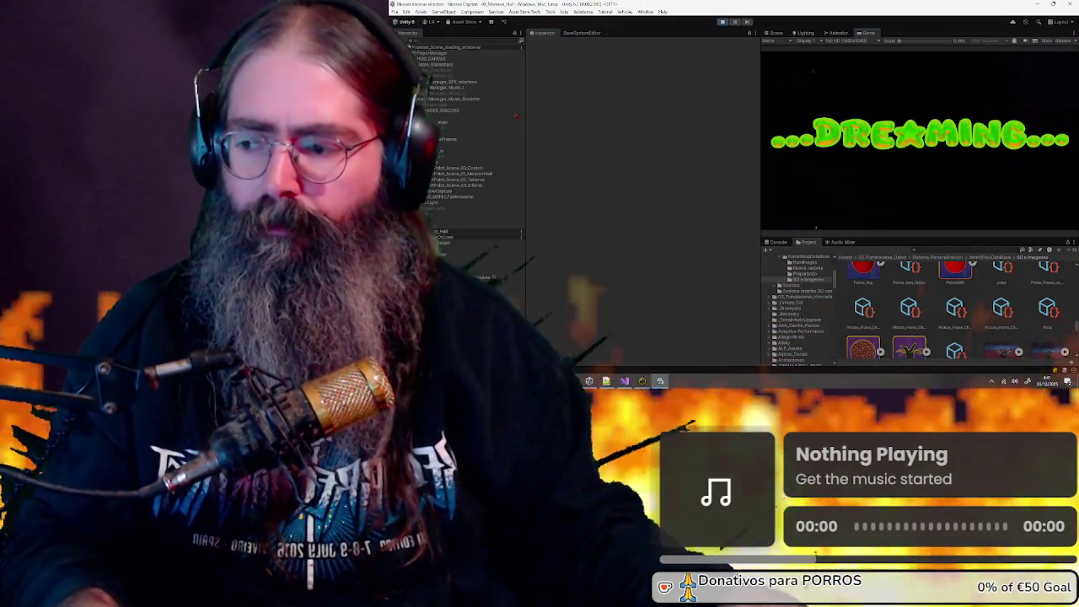
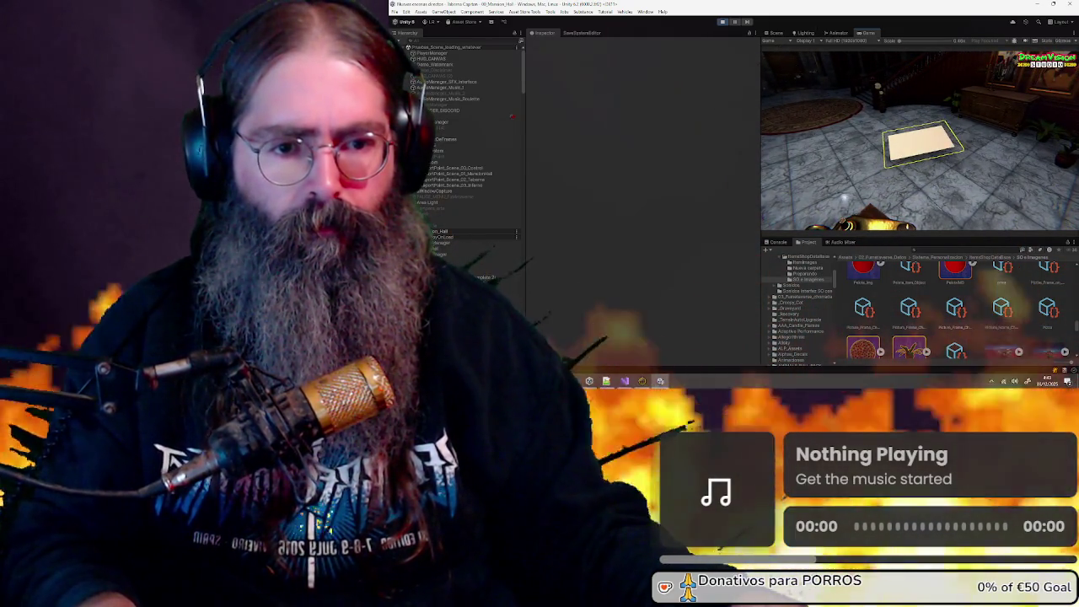
Load a chosen image onto the floor frame in the running game, then stop Play mode
{"action": "key", "text": "e"}
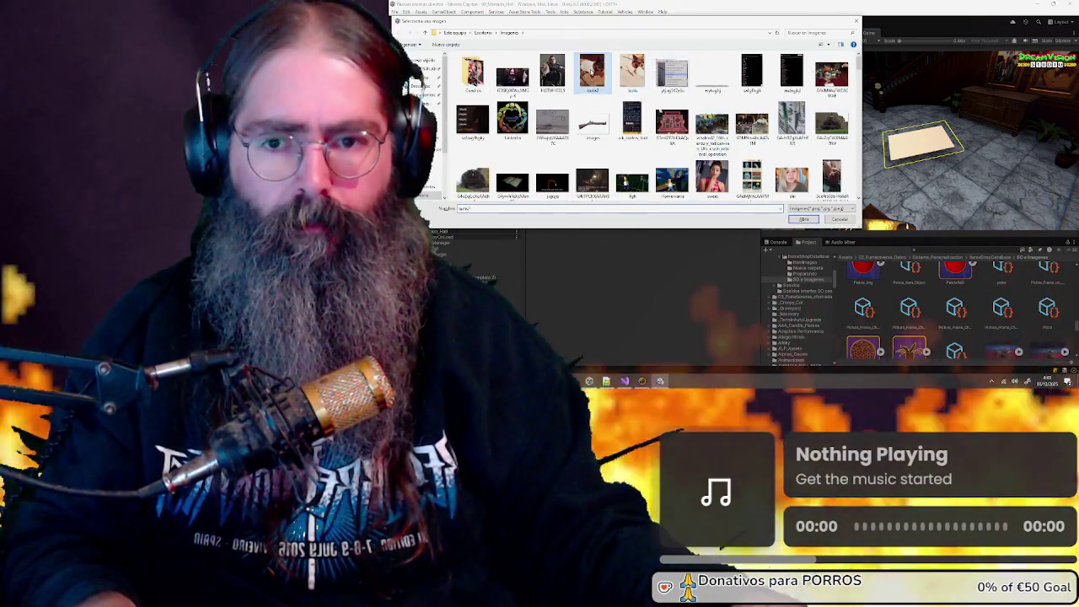
{"action": "key", "text": "Return"}
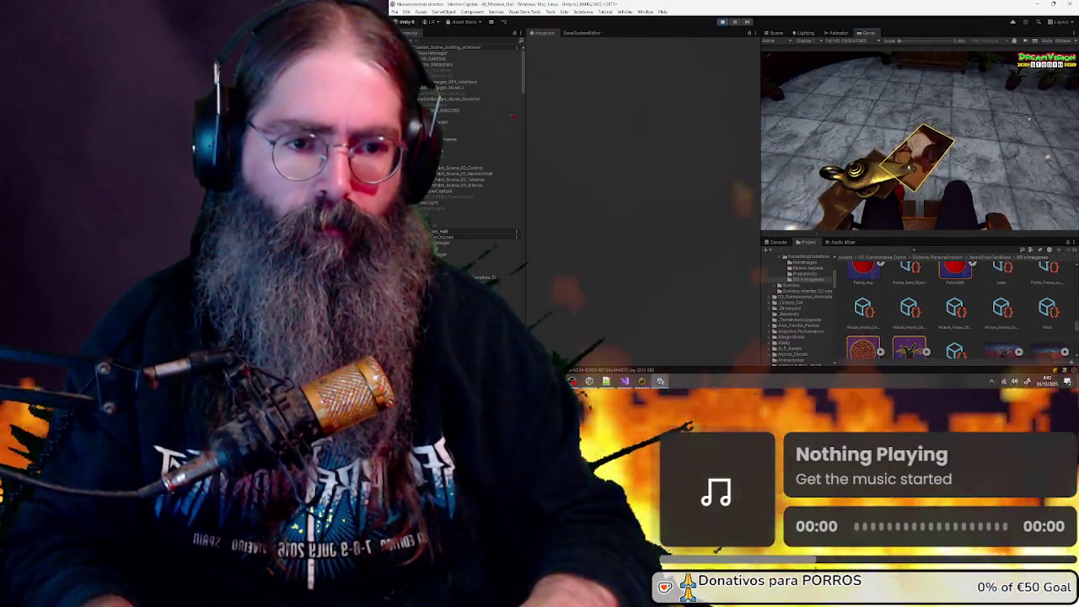
{"action": "left_click", "coordinate": [722, 21]}
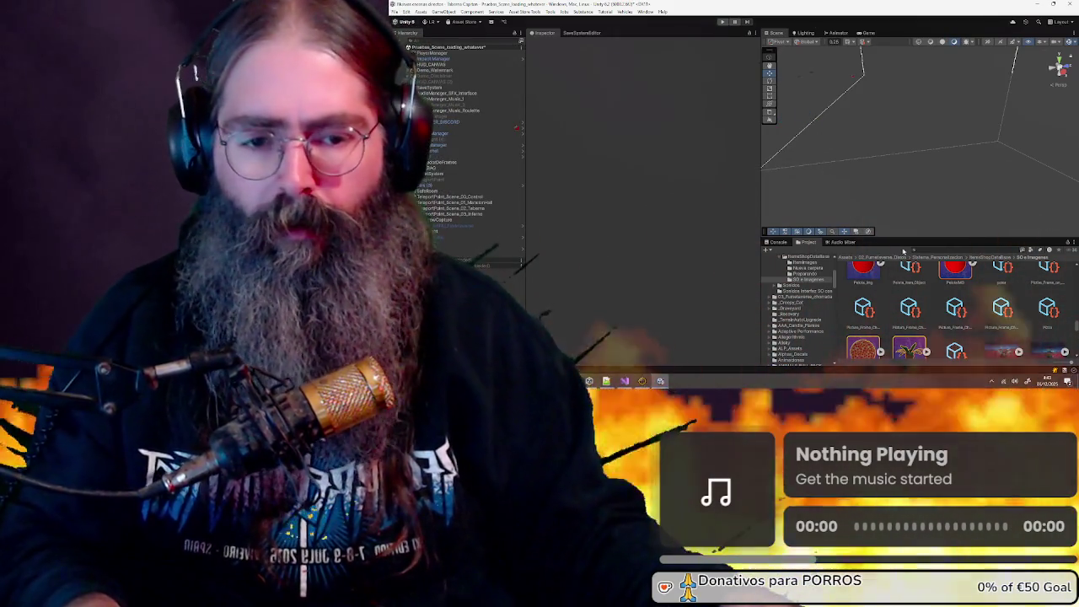
Make the Picture_Frame_Cheap_Vertical prefab's material Double-Sided and return to the scene
{"action": "left_click", "coordinate": [985, 258]}
{"action": "scroll", "coordinate": [972, 293], "scroll_direction": "down", "scroll_amount": 5}
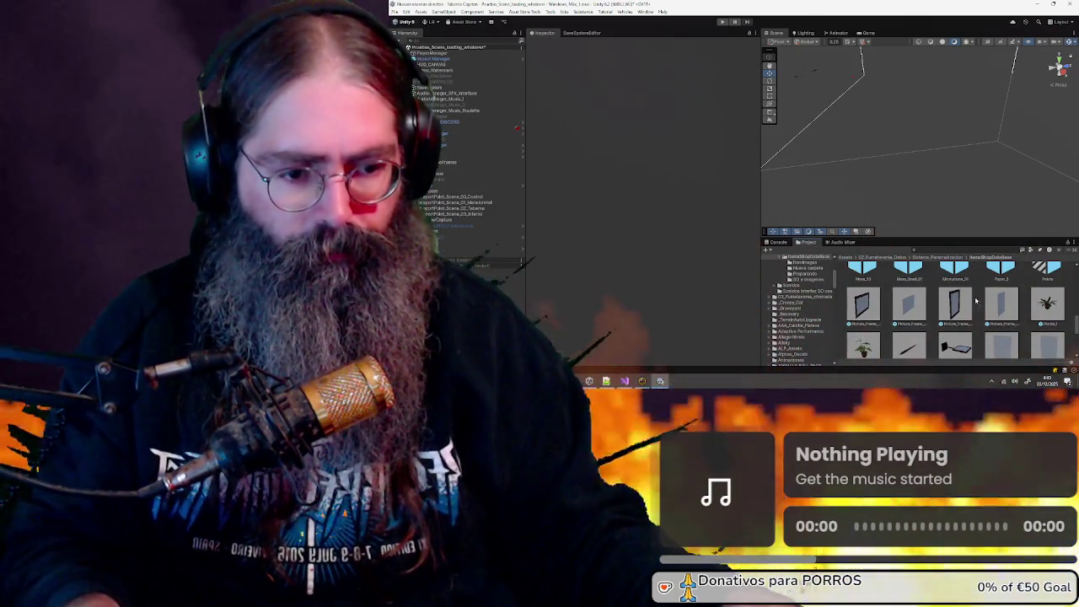
{"action": "left_click", "coordinate": [909, 304]}
{"action": "left_click", "coordinate": [1002, 305]}
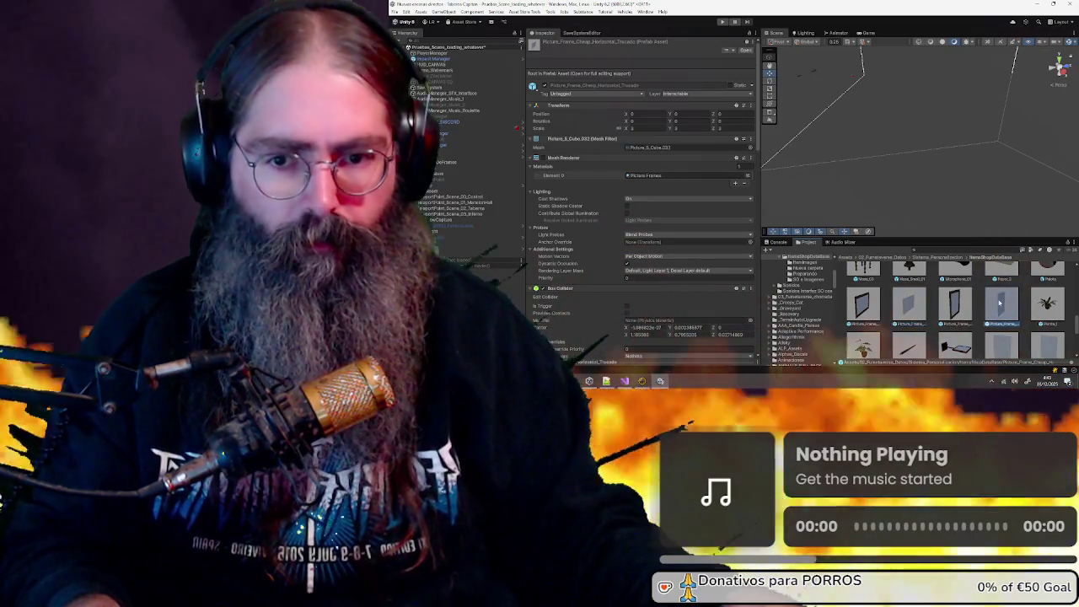
{"action": "left_click", "coordinate": [745, 51]}
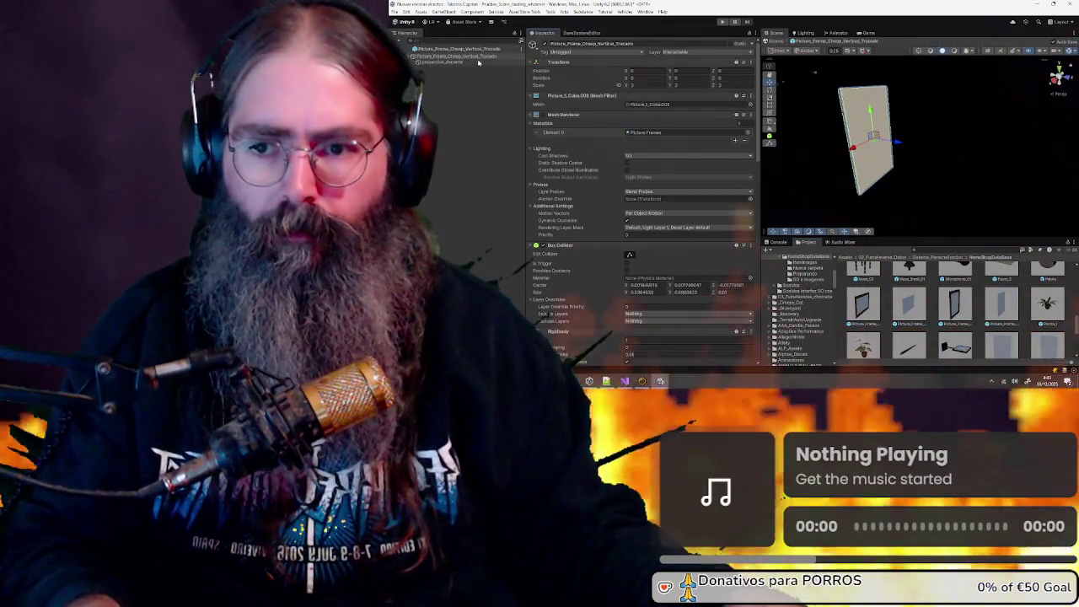
{"action": "scroll", "coordinate": [643, 222], "scroll_direction": "down", "scroll_amount": 5}
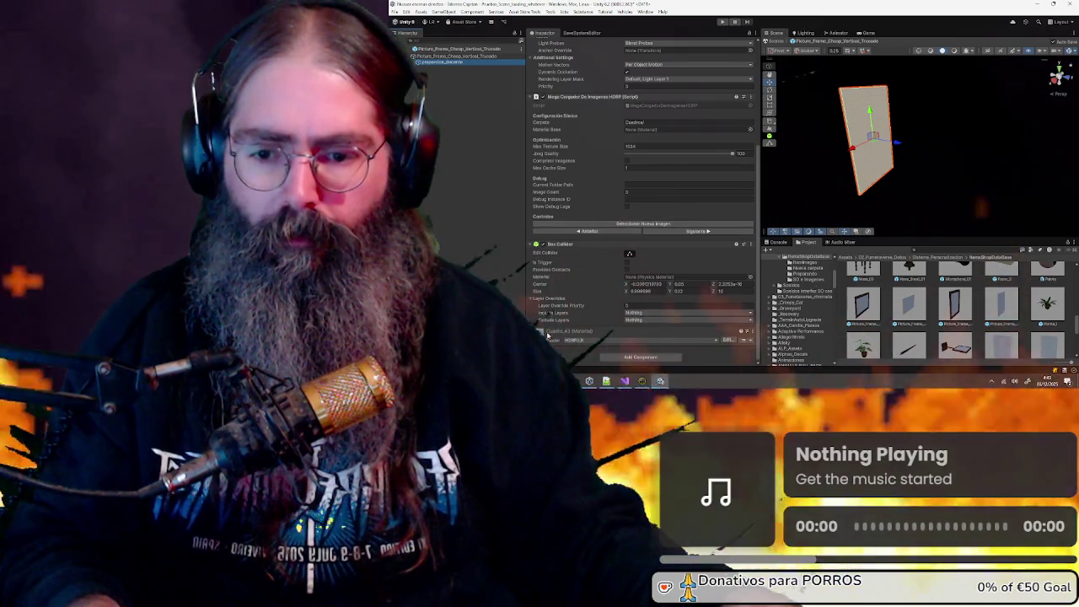
{"action": "scroll", "coordinate": [610, 226], "scroll_direction": "down", "scroll_amount": 5}
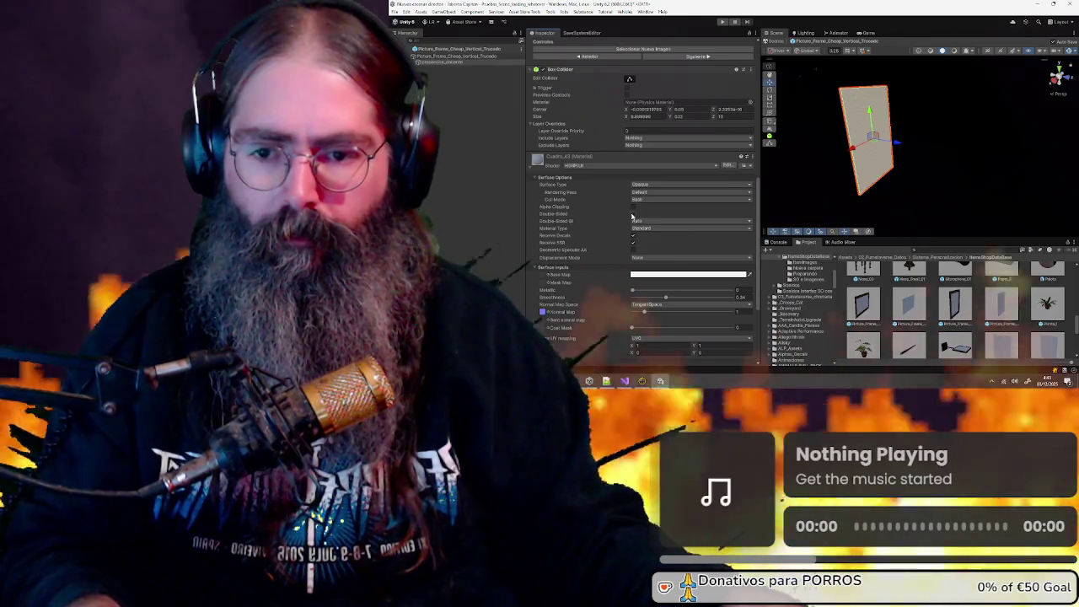
{"action": "left_click", "coordinate": [633, 214]}
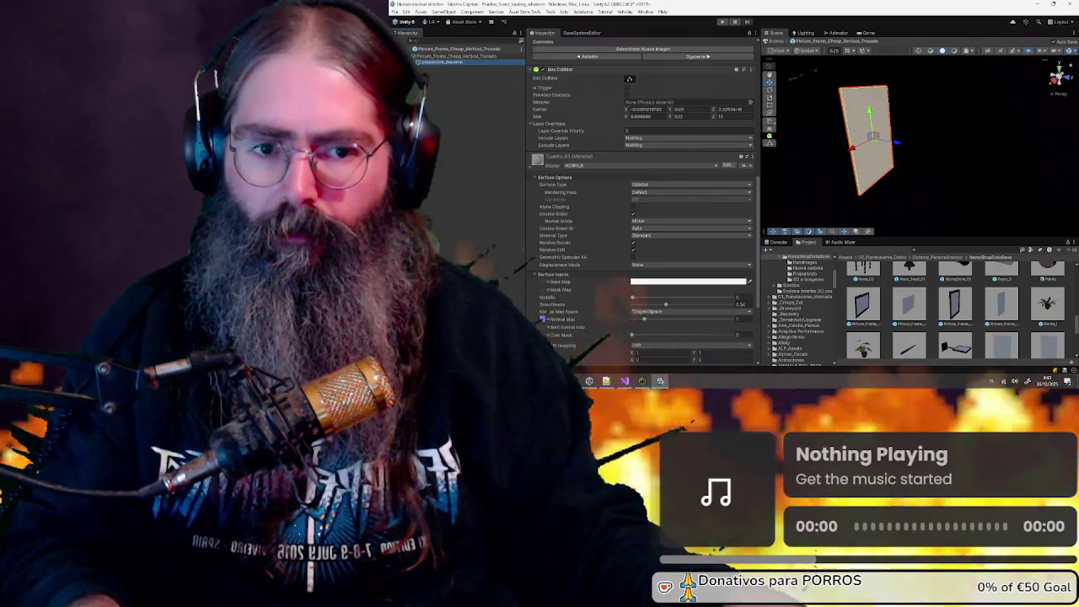
{"action": "left_click", "coordinate": [768, 41]}
Review the Cuadro_47 material on the horizontal cheap picture frame prefab, then return to the scene
{"action": "left_click", "coordinate": [909, 303]}
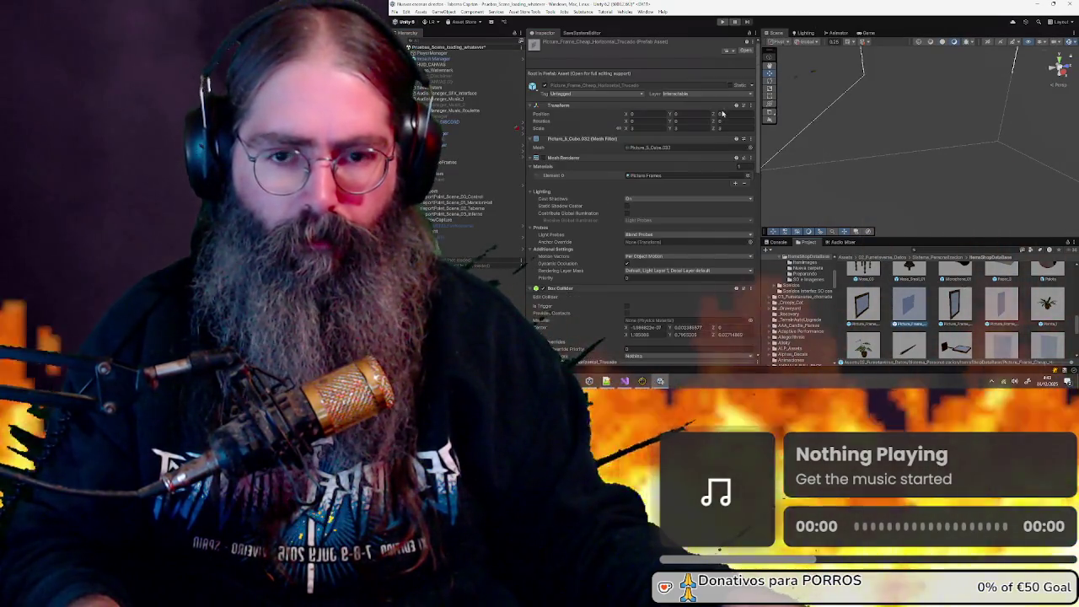
{"action": "left_click", "coordinate": [750, 53]}
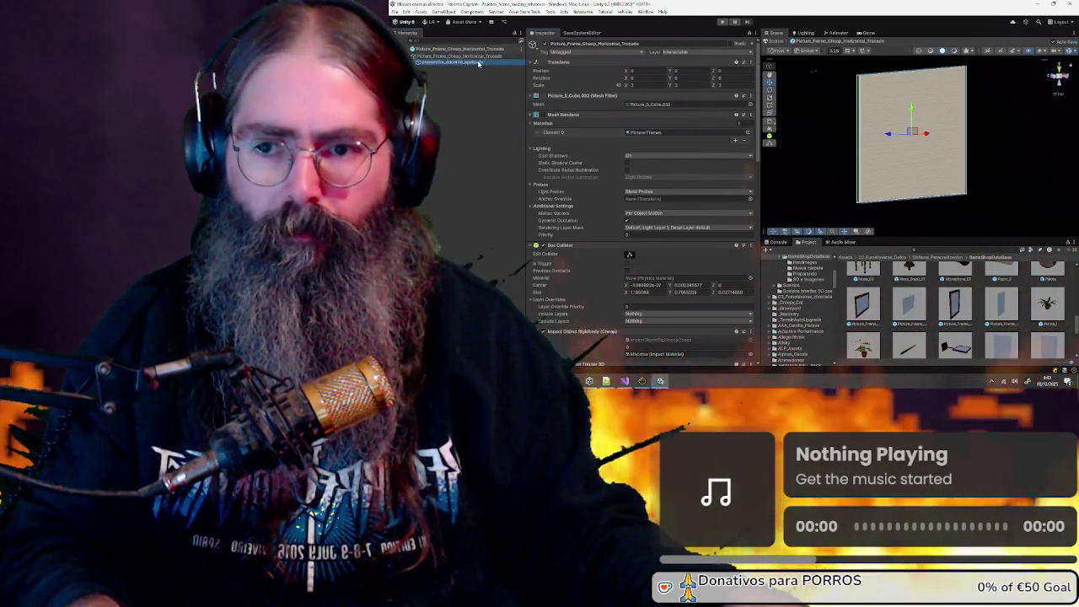
{"action": "scroll", "coordinate": [571, 188], "scroll_direction": "up", "scroll_amount": 3}
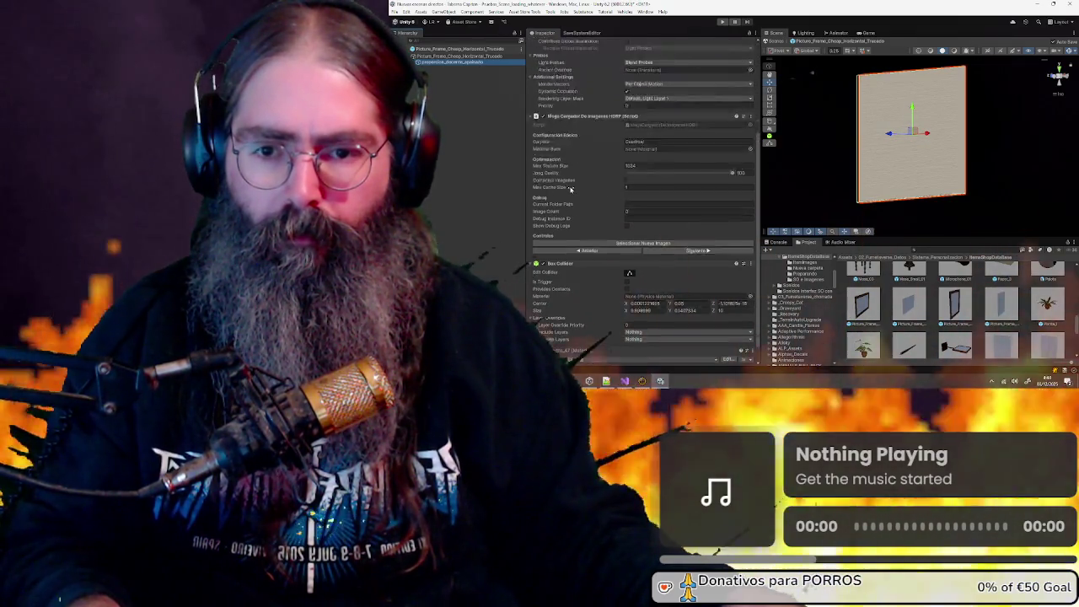
{"action": "scroll", "coordinate": [570, 191], "scroll_direction": "down", "scroll_amount": 4}
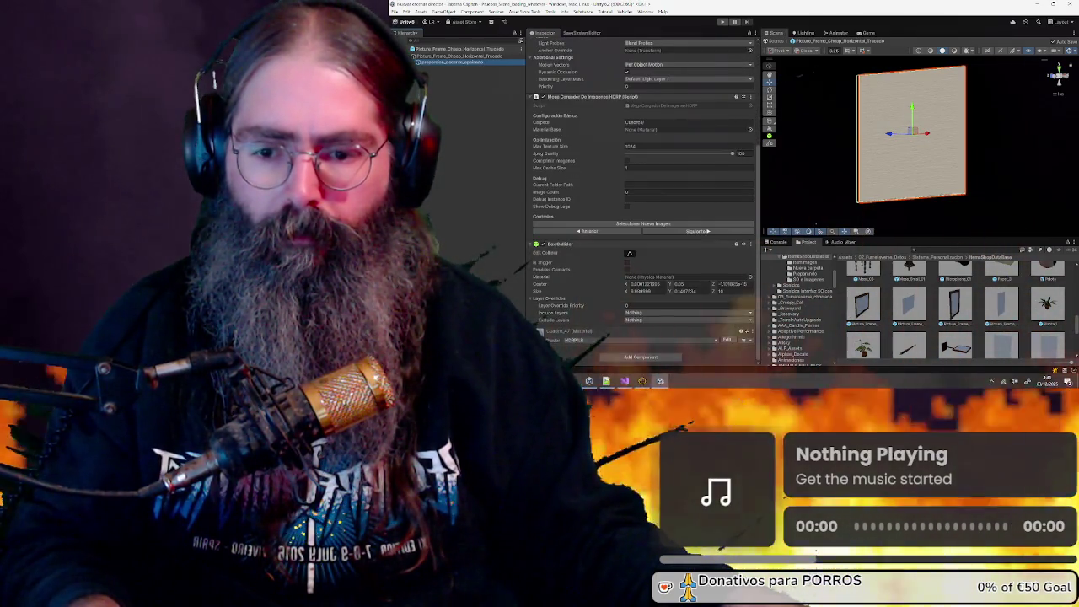
{"action": "left_click", "coordinate": [591, 331]}
{"action": "scroll", "coordinate": [598, 247], "scroll_direction": "down", "scroll_amount": 8}
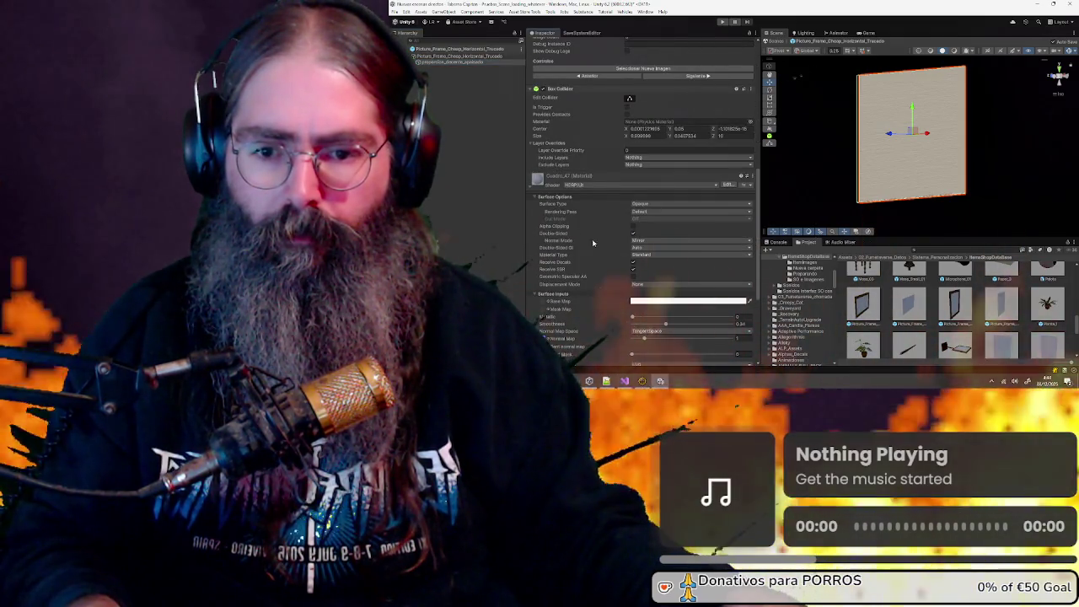
{"action": "left_click", "coordinate": [412, 48]}
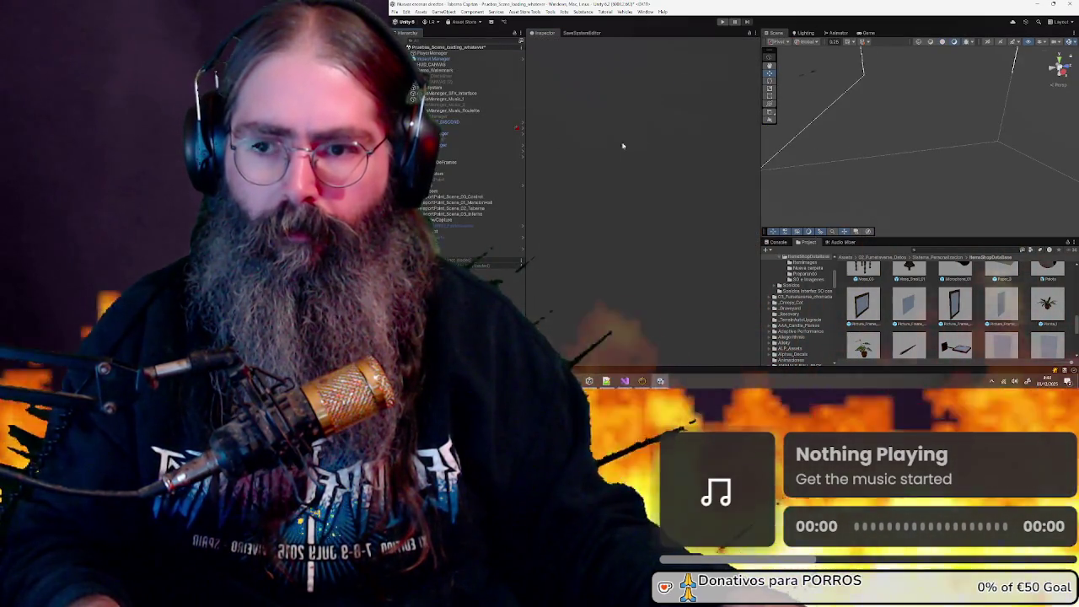
Start Play mode, choose Dream!, pick up an object and open the inventory for a frame
{"action": "left_click", "coordinate": [722, 23]}
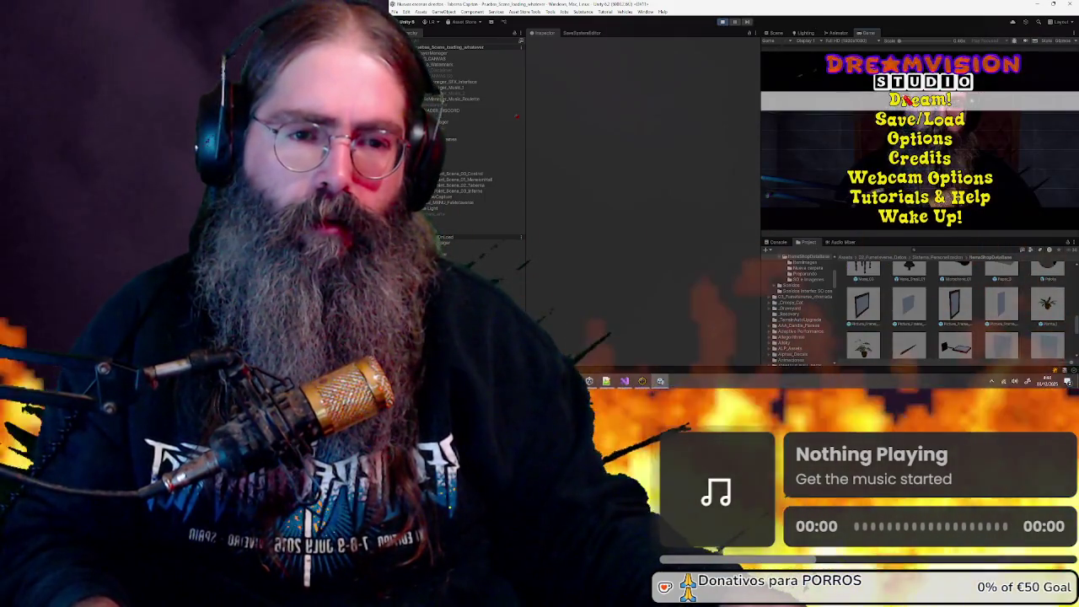
{"action": "key", "text": "Return"}
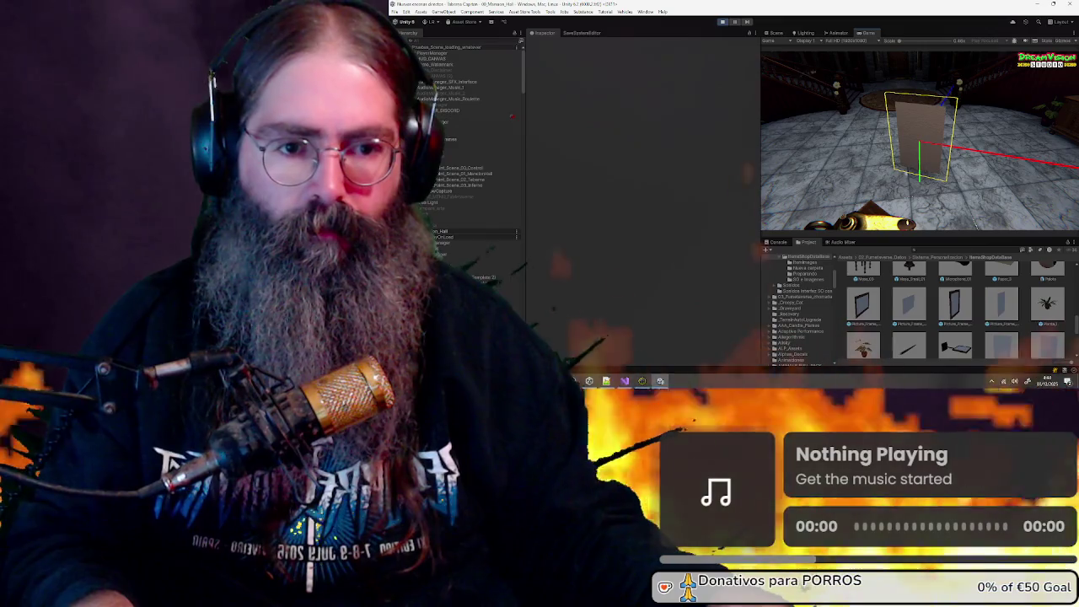
{"action": "key", "text": "Tab"}
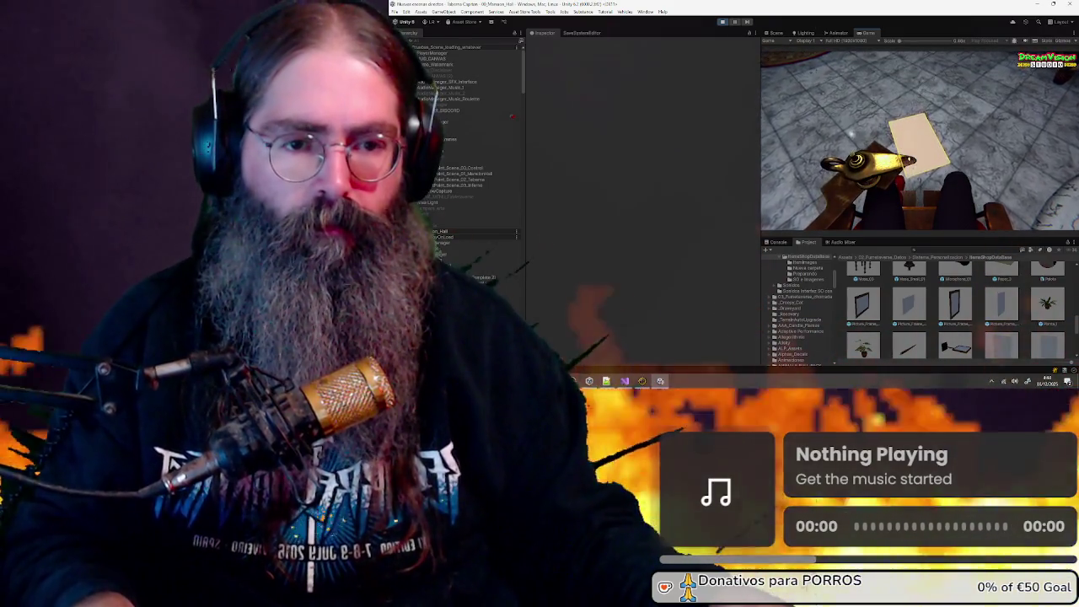
{"action": "key", "text": "Escape"}
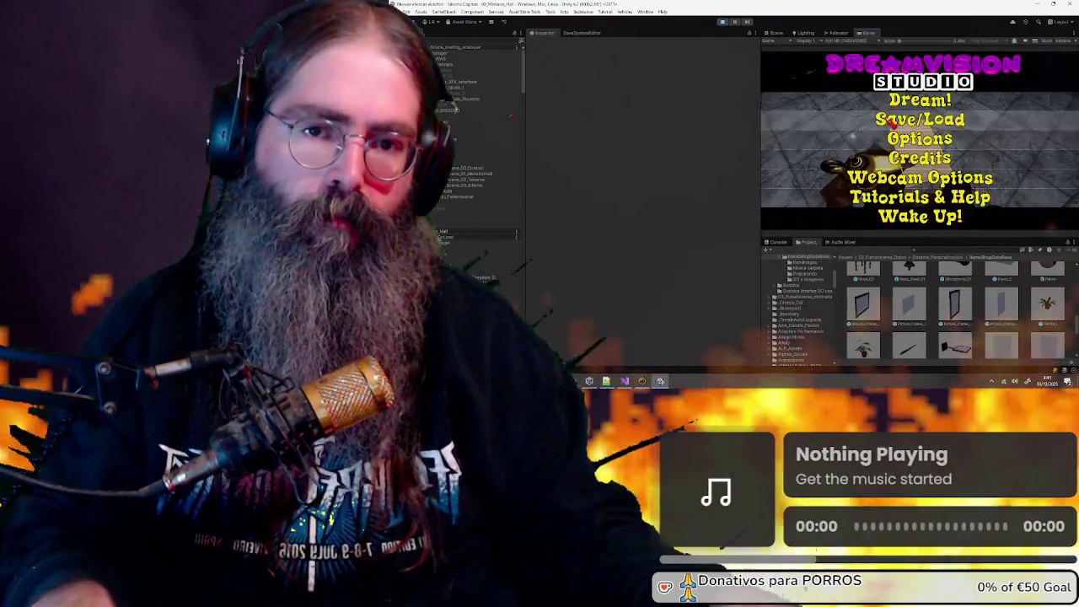
{"action": "key", "text": "Escape"}
{"action": "key", "text": "i"}
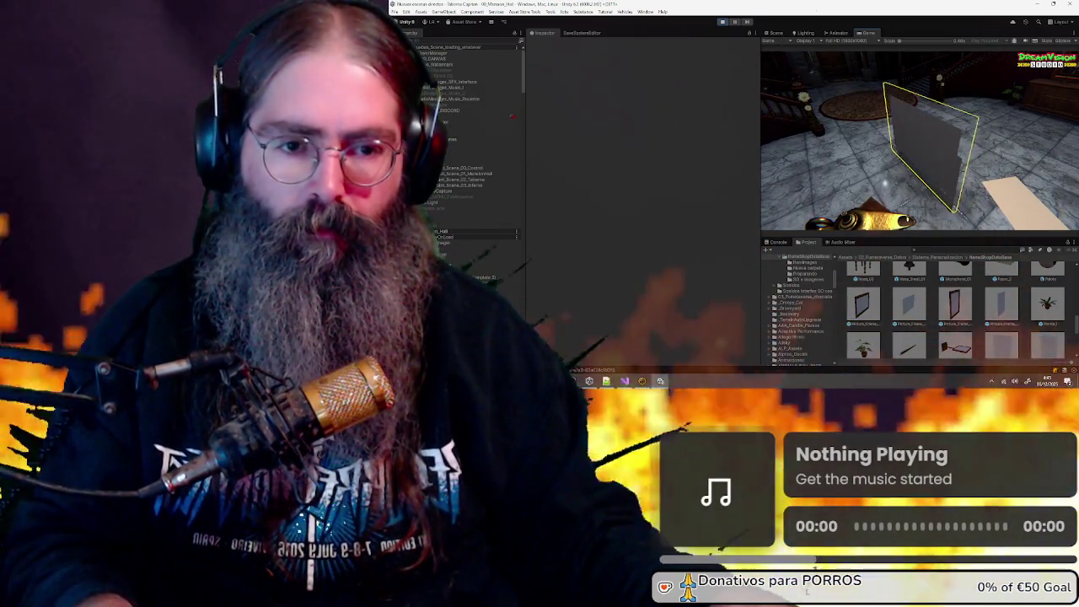
{"action": "key", "text": "i"}
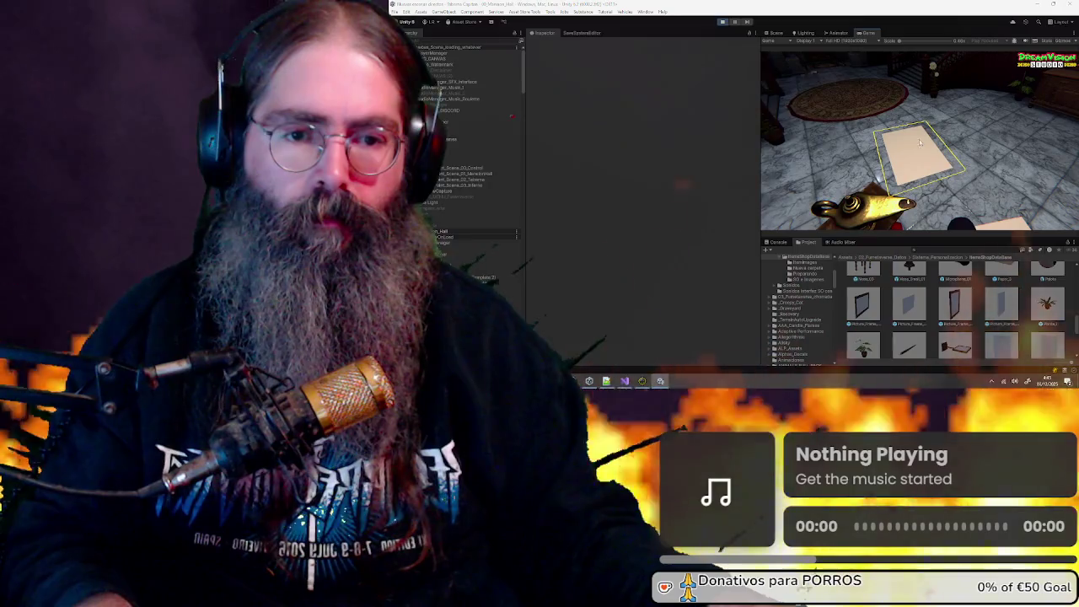
Load chosen images onto the placed picture frame through the file dialog
{"action": "key", "text": "e"}
{"action": "double_click", "coordinate": [553, 123]}
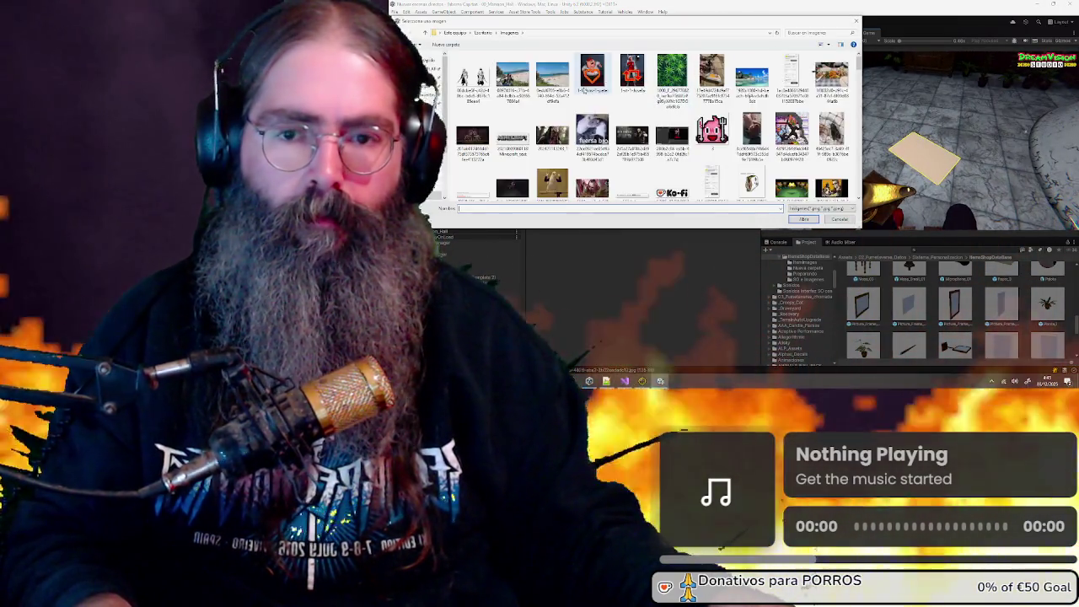
{"action": "key", "text": "Return"}
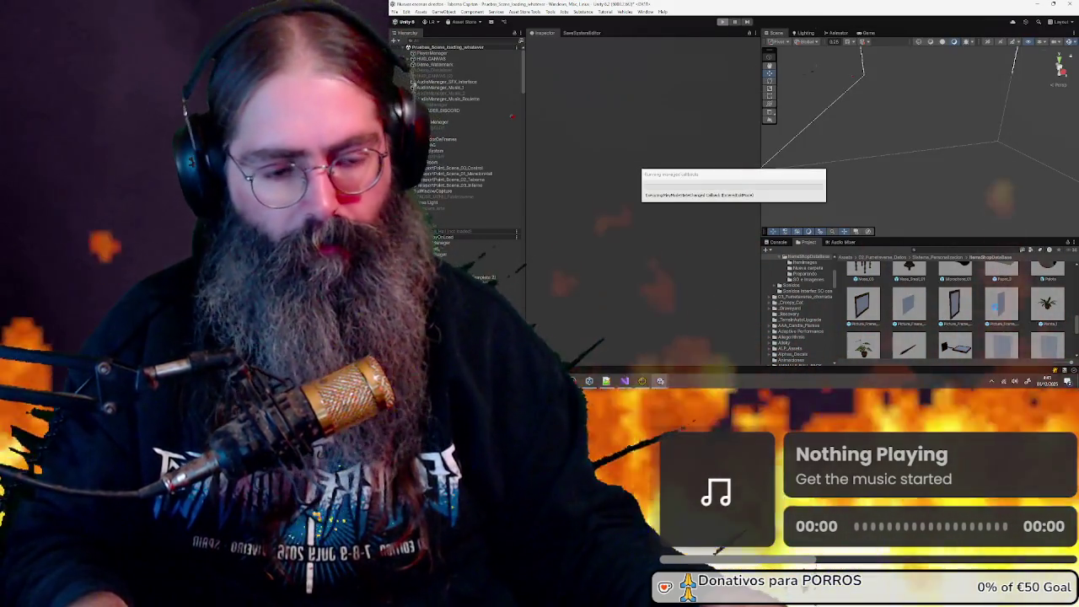
Open the Picture_Frame_Cheap_Vertical prefab and view the frame edge-on from the side
{"action": "left_click", "coordinate": [997, 311]}
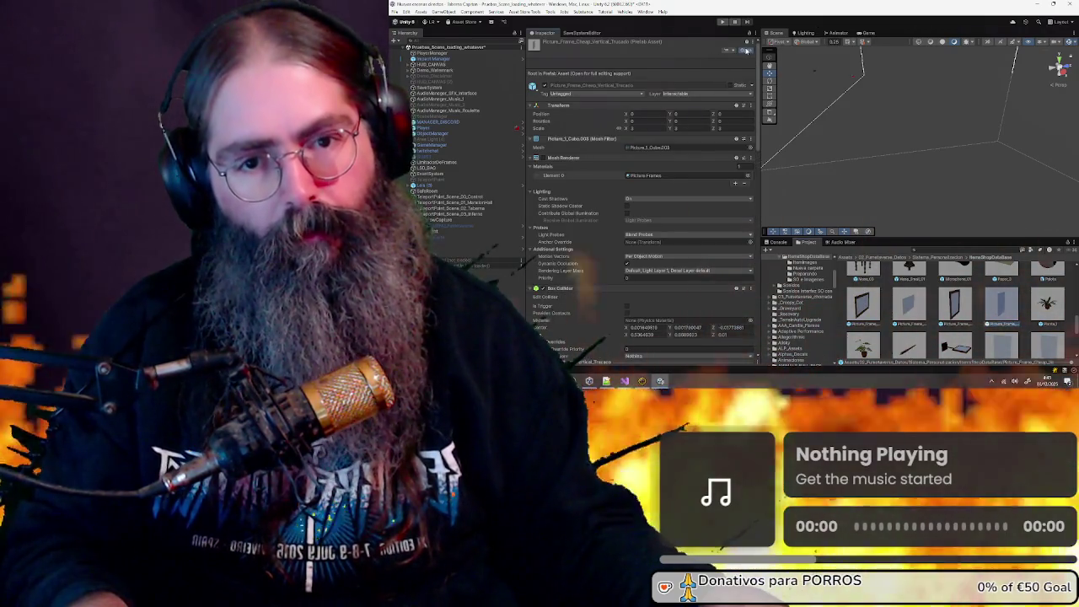
{"action": "left_click", "coordinate": [745, 50]}
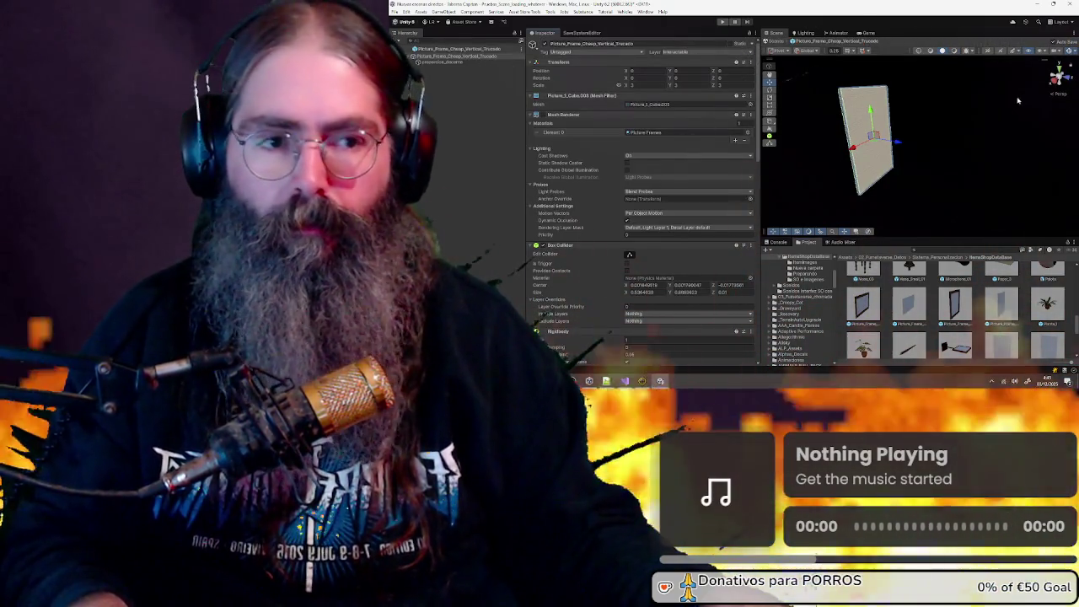
{"action": "left_click", "coordinate": [1054, 85]}
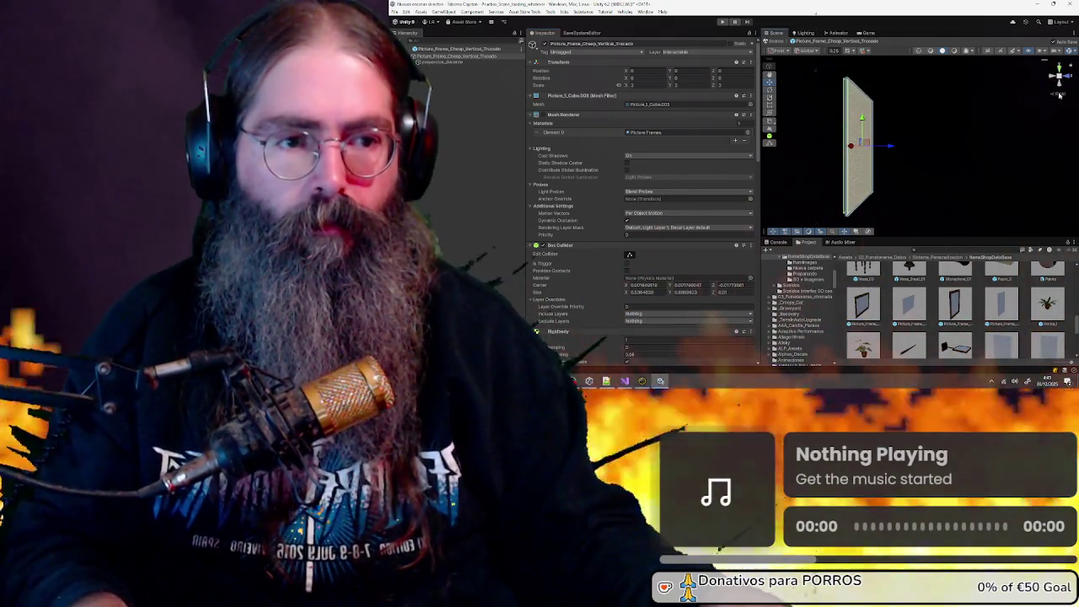
{"action": "left_click", "coordinate": [1058, 95]}
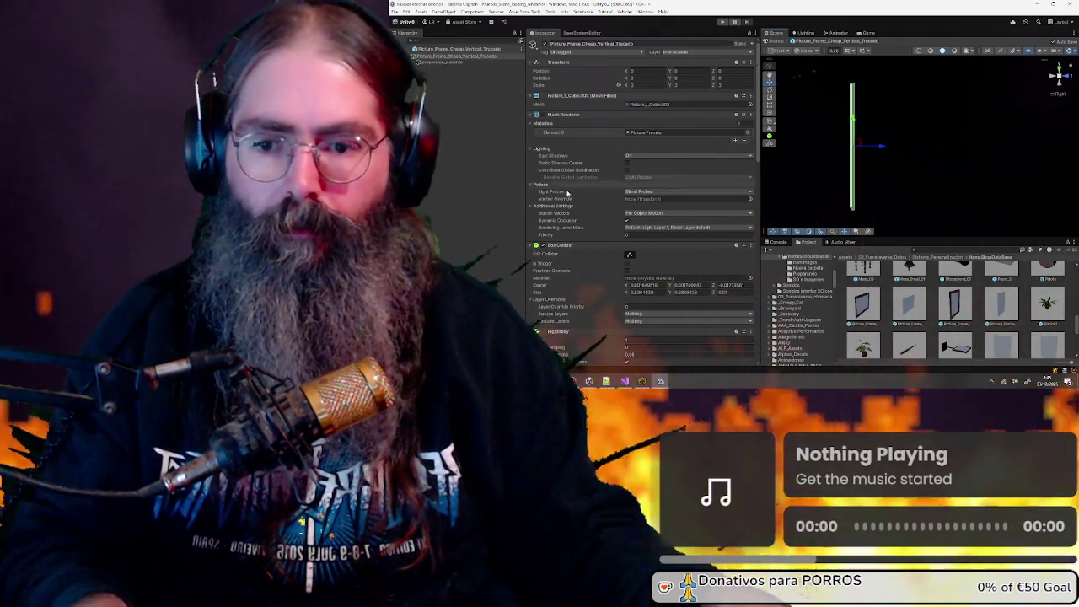
{"action": "scroll", "coordinate": [629, 244], "scroll_direction": "down", "scroll_amount": 2}
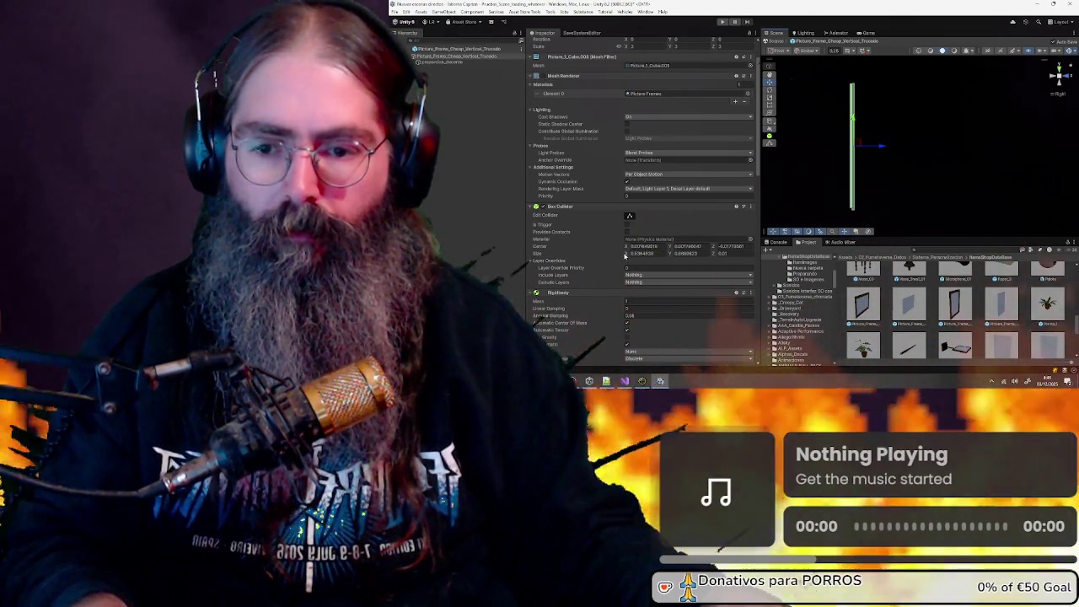
Deepen the Box Collider's Size Z by appending a 7 to its value
{"action": "left_click", "coordinate": [714, 255]}
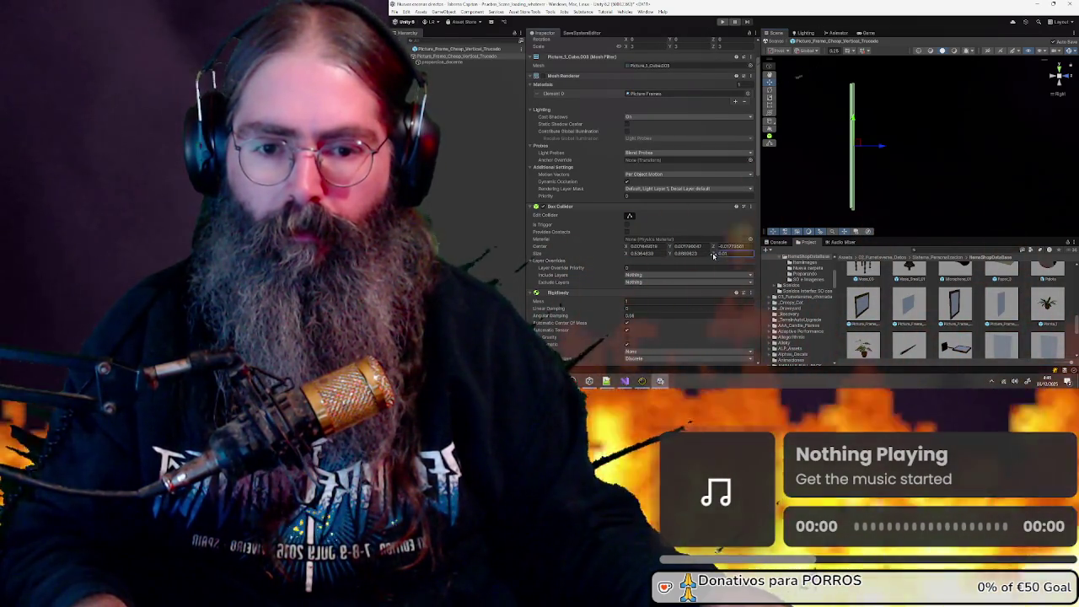
{"action": "left_click_drag", "start_coordinate": [713, 254], "coordinate": [715, 256]}
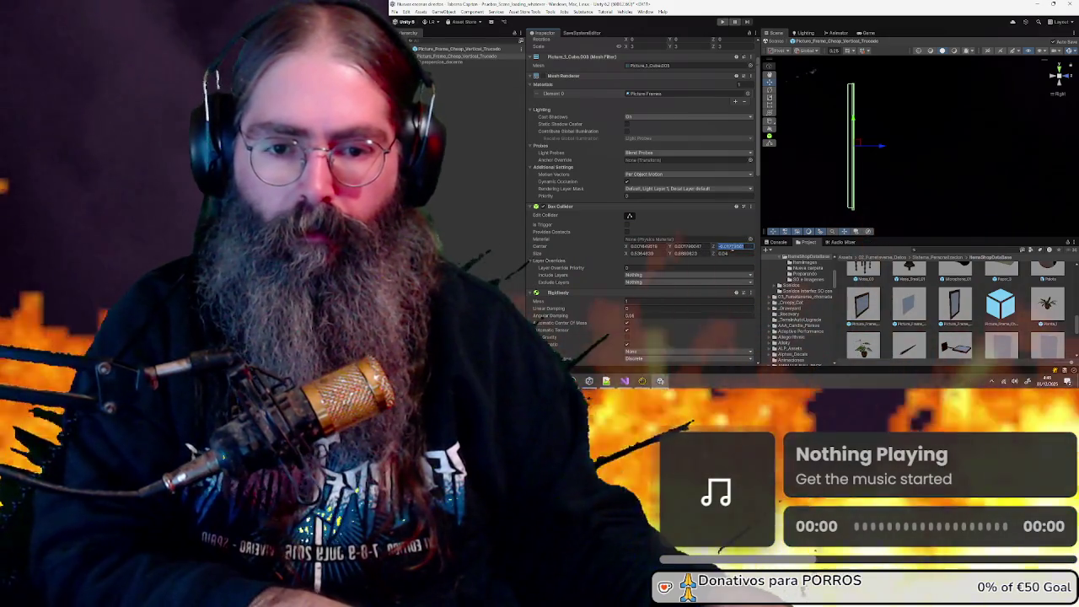
{"action": "left_click", "coordinate": [730, 245]}
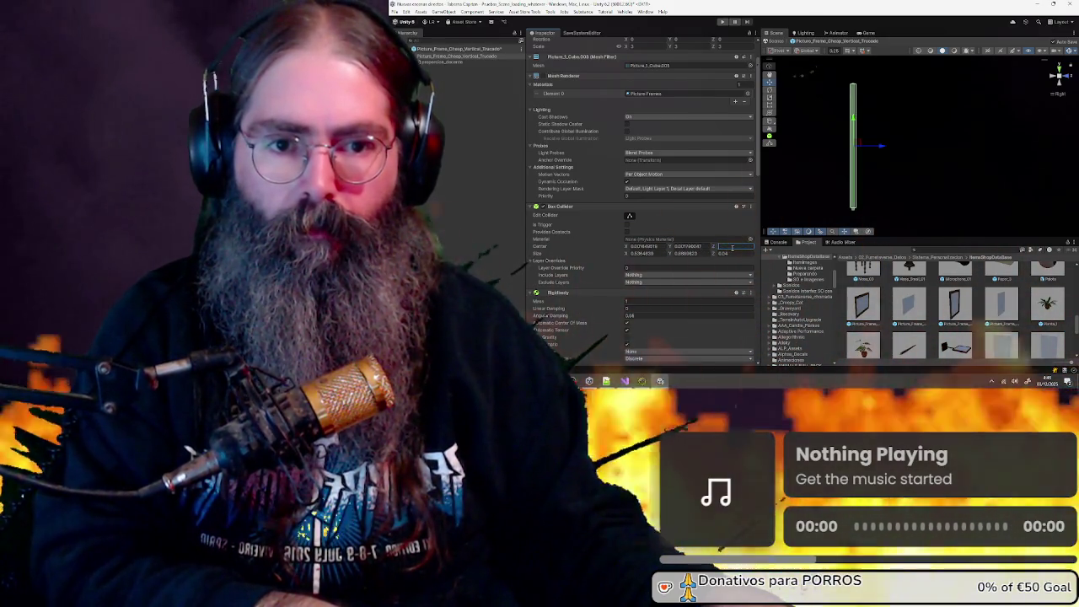
{"action": "left_click", "coordinate": [725, 253]}
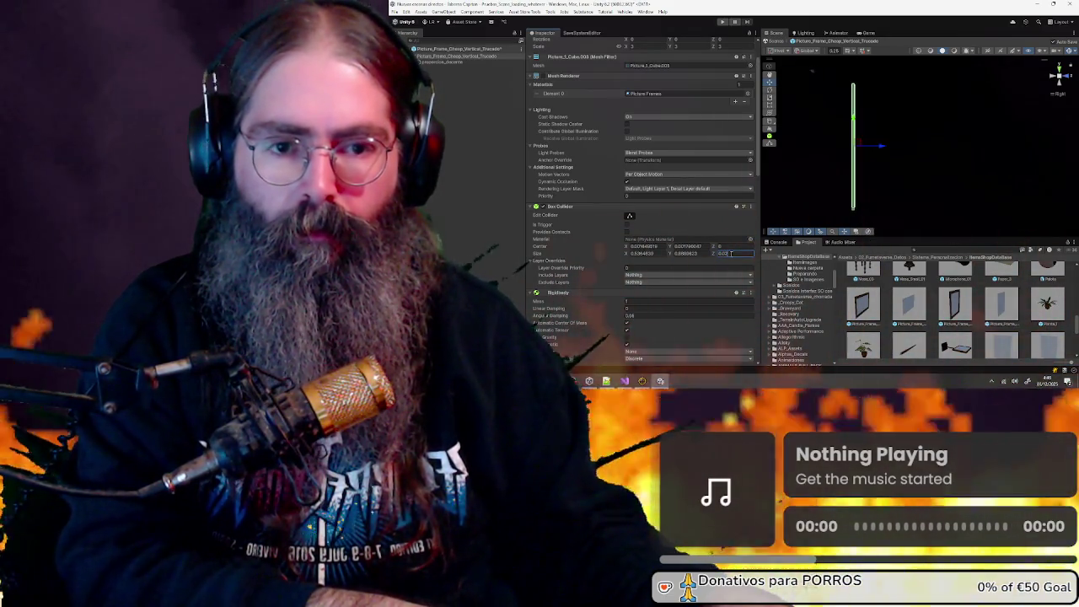
{"action": "type", "text": "7"}
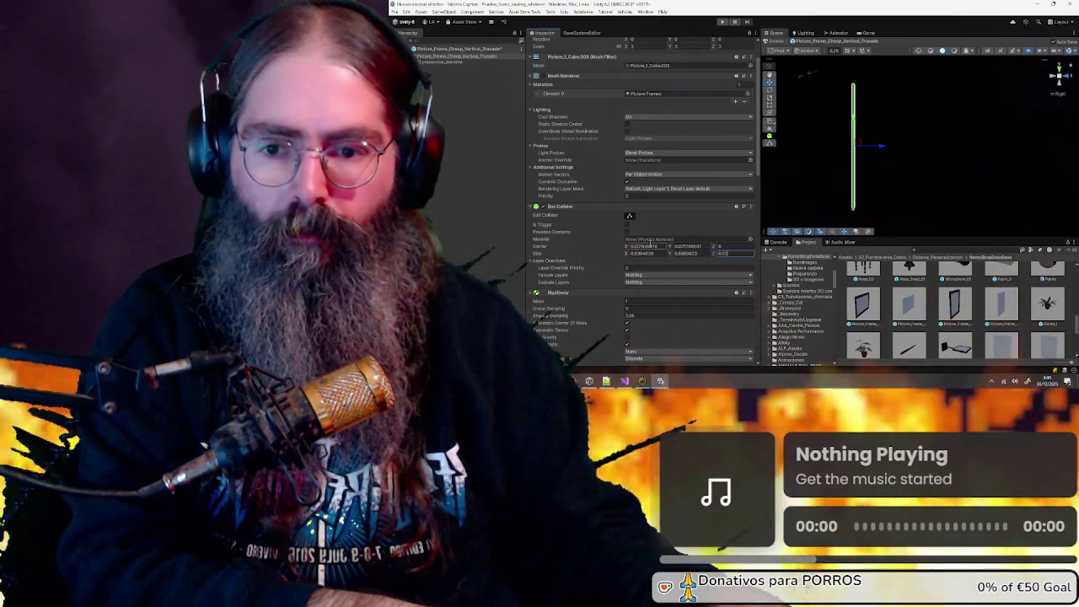
Select the frame's child Plane object to inspect its picture plane
{"action": "left_click", "coordinate": [477, 63]}
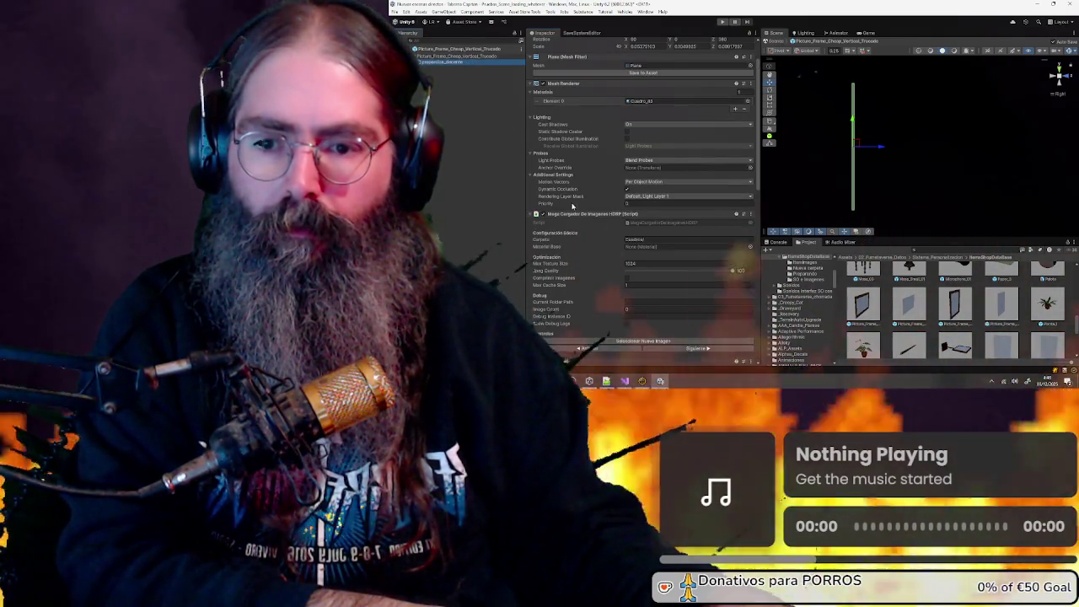
{"action": "scroll", "coordinate": [576, 208], "scroll_direction": "down", "scroll_amount": 3}
{"action": "scroll", "coordinate": [576, 209], "scroll_direction": "down", "scroll_amount": 1}
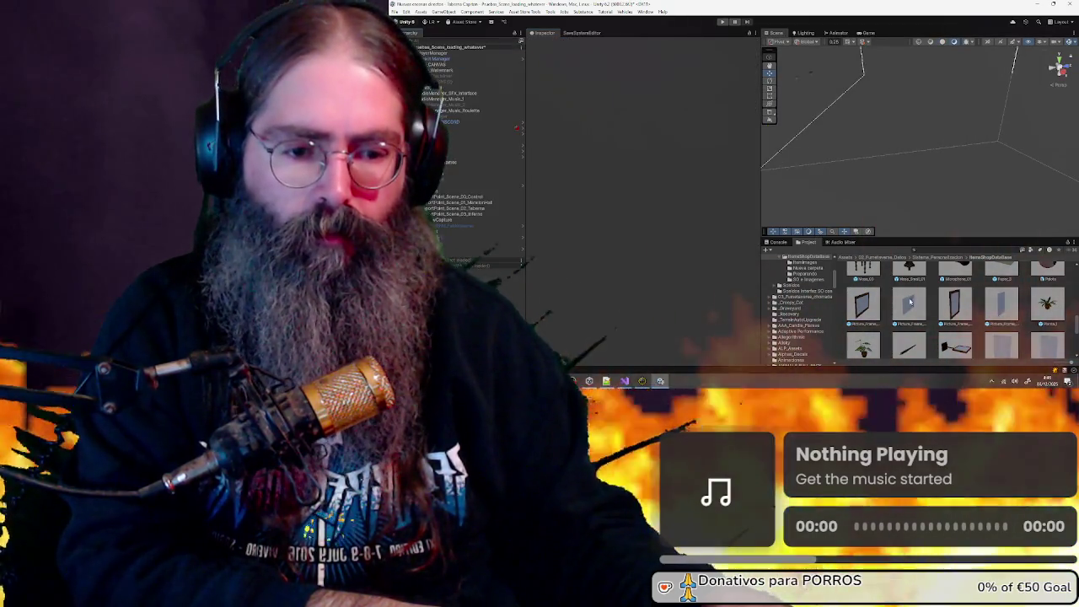
Open the horizontal picture frame prefab, select its Trucado root object and view it from the side
{"action": "left_click", "coordinate": [910, 302]}
{"action": "left_click", "coordinate": [746, 52]}
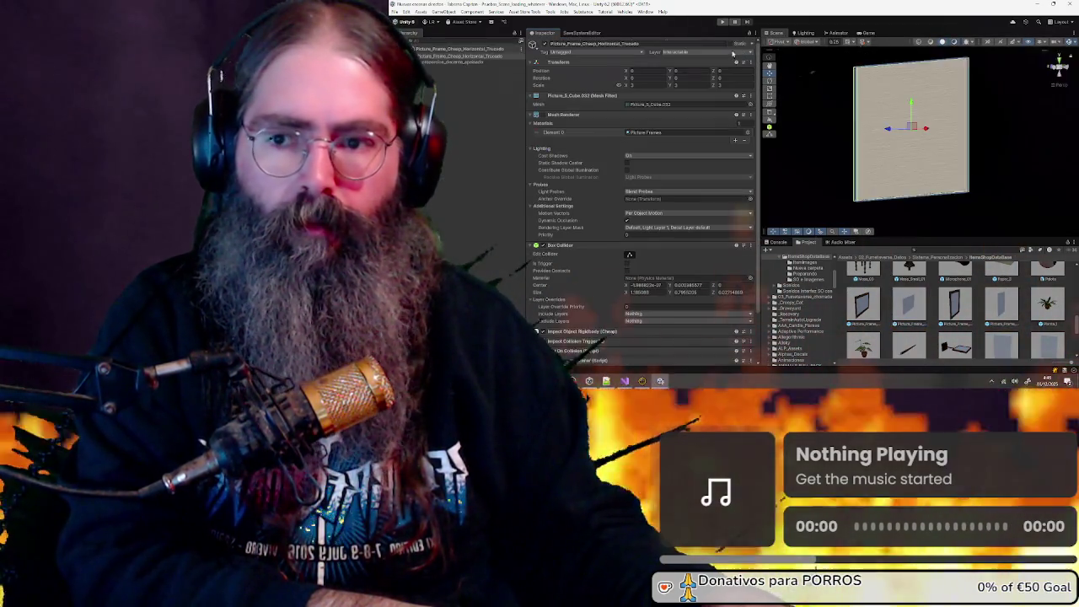
{"action": "left_click", "coordinate": [514, 63]}
{"action": "scroll", "coordinate": [554, 265], "scroll_direction": "down", "scroll_amount": 8}
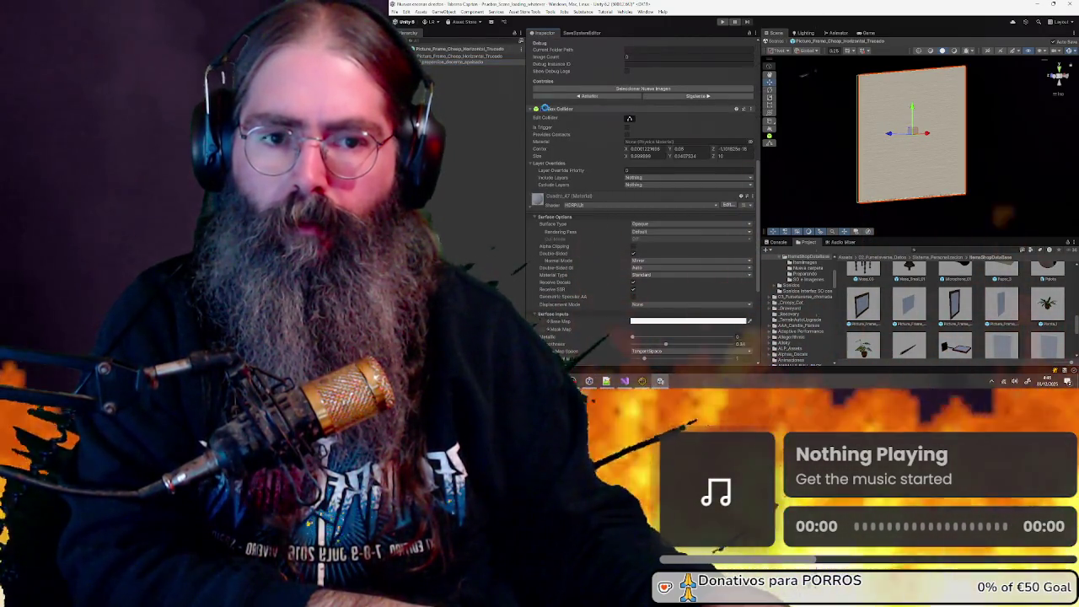
{"action": "left_click", "coordinate": [505, 57]}
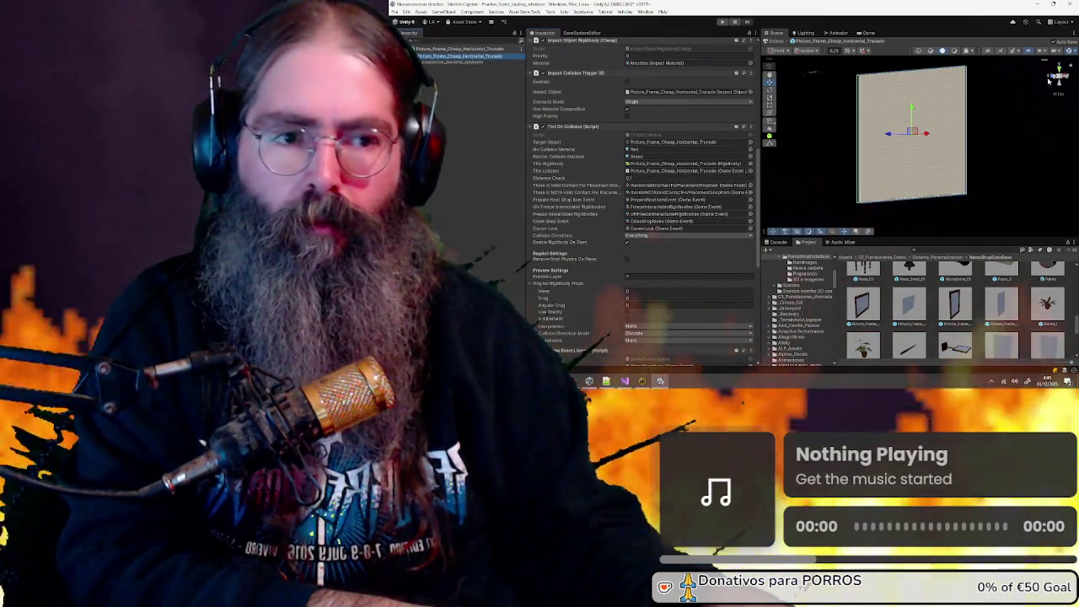
{"action": "left_click", "coordinate": [1050, 79]}
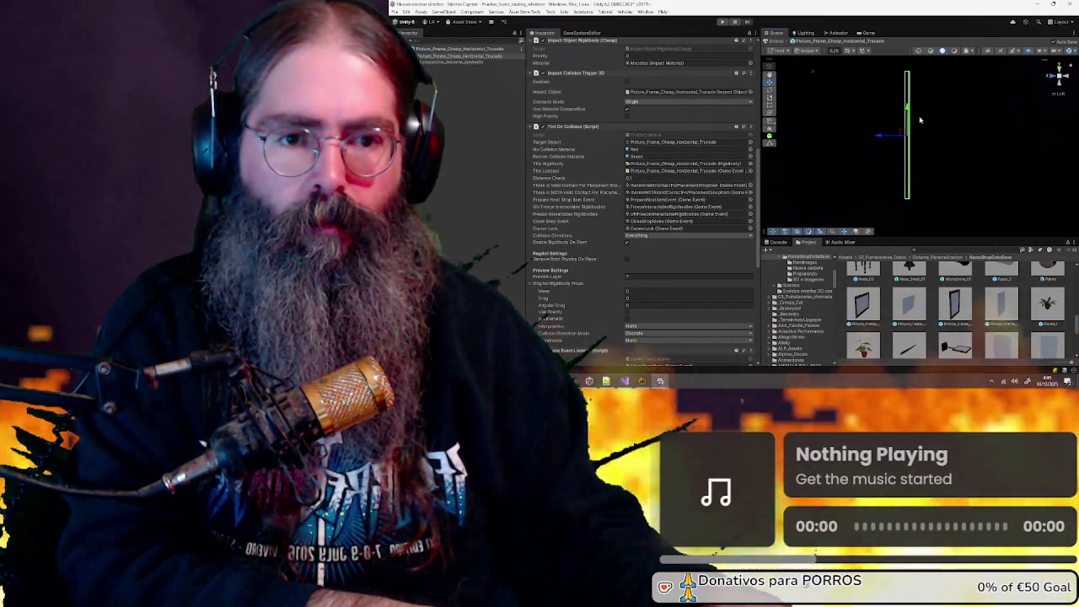
{"action": "scroll", "coordinate": [919, 120], "scroll_direction": "up", "scroll_amount": 2}
{"action": "scroll", "coordinate": [915, 127], "scroll_direction": "up", "scroll_amount": 1}
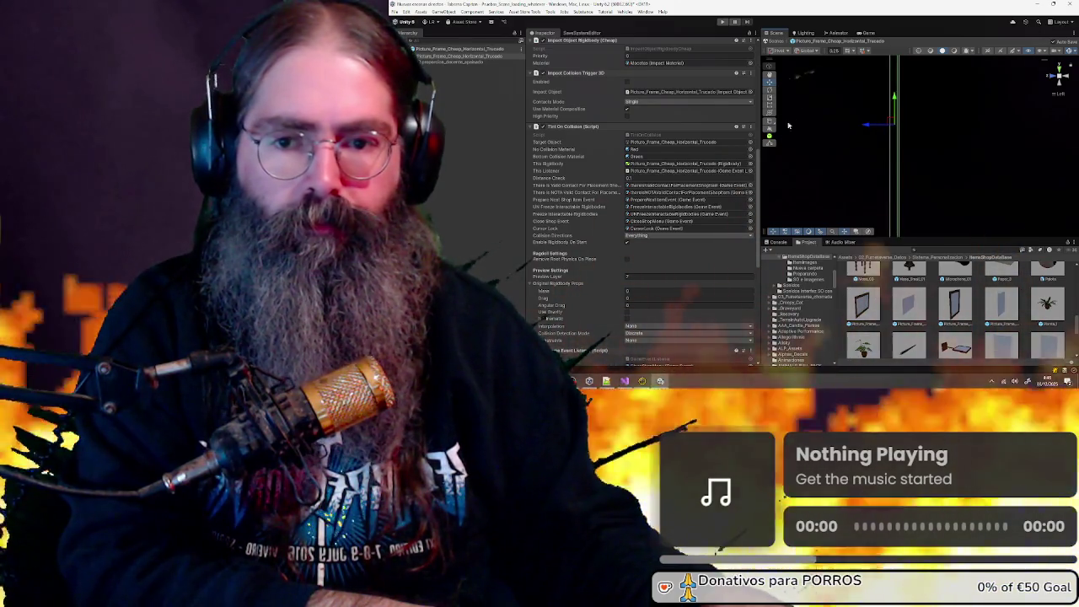
{"action": "scroll", "coordinate": [633, 194], "scroll_direction": "up", "scroll_amount": 10}
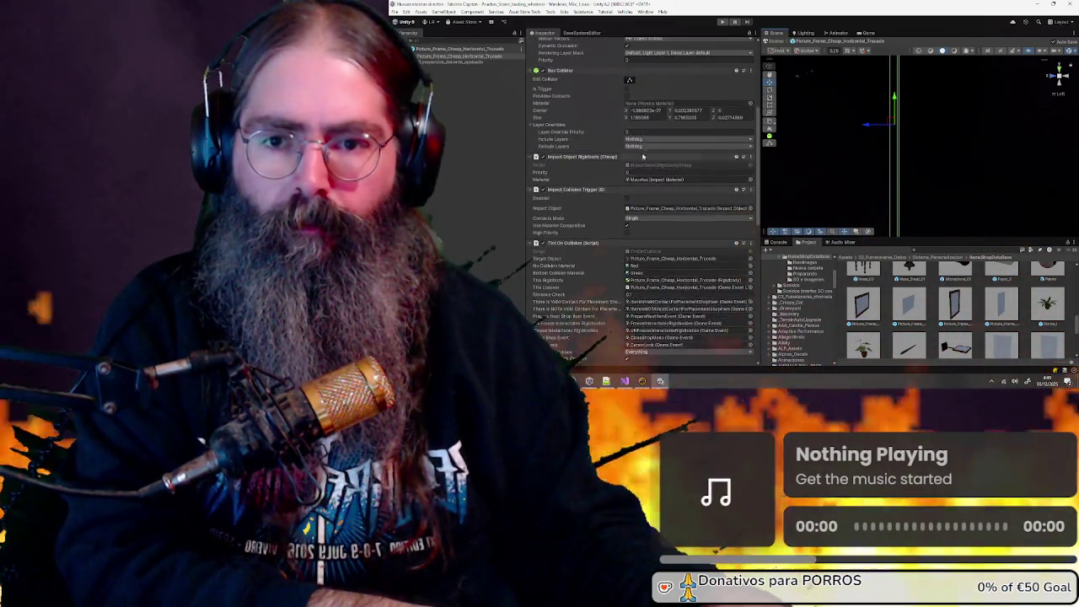
Drag the box collider's back face outward with Edit Collider, then start Play mode
{"action": "left_click", "coordinate": [630, 158]}
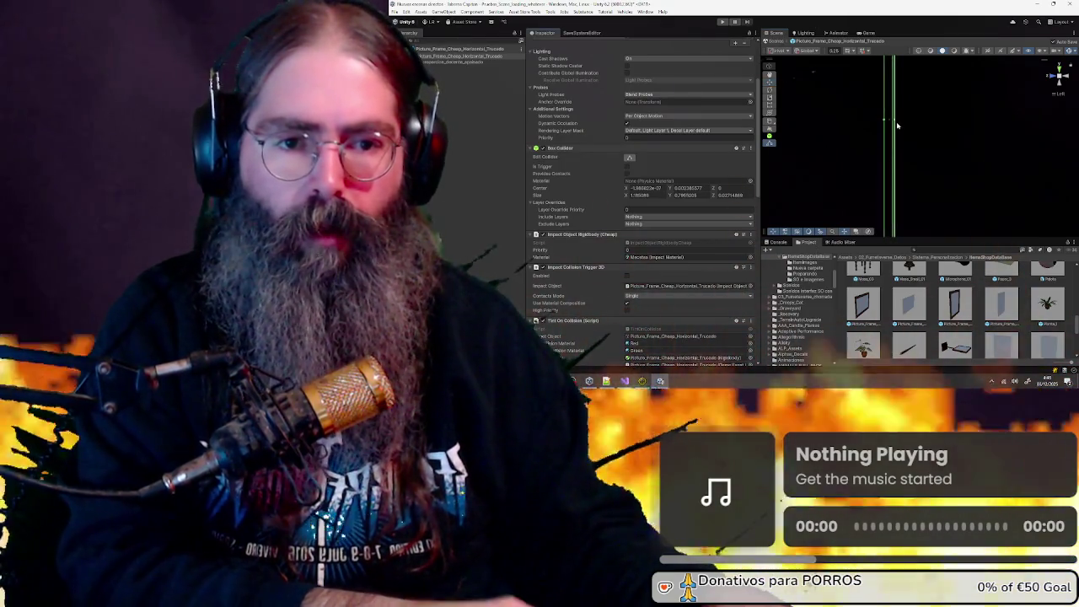
{"action": "mouse_move", "coordinate": [895, 123]}
{"action": "left_mouse_down"}
{"action": "mouse_move", "coordinate": [884, 123]}
{"action": "mouse_move", "coordinate": [898, 123]}
{"action": "left_mouse_up"}
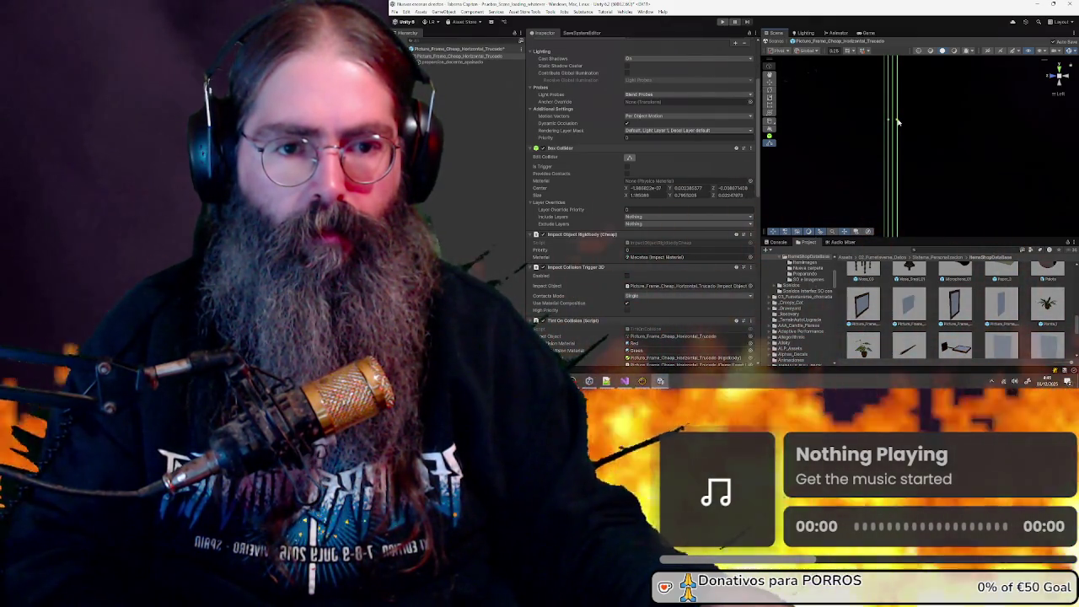
{"action": "scroll", "coordinate": [923, 155], "scroll_direction": "down", "scroll_amount": 3}
{"action": "scroll", "coordinate": [923, 156], "scroll_direction": "up", "scroll_amount": 1}
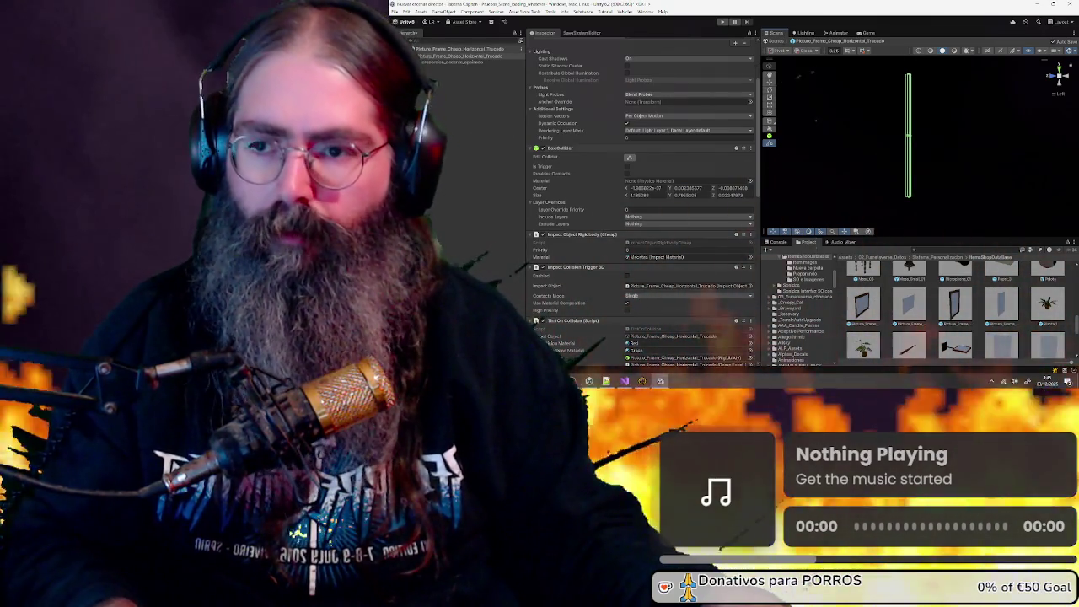
{"action": "left_click", "coordinate": [723, 22]}
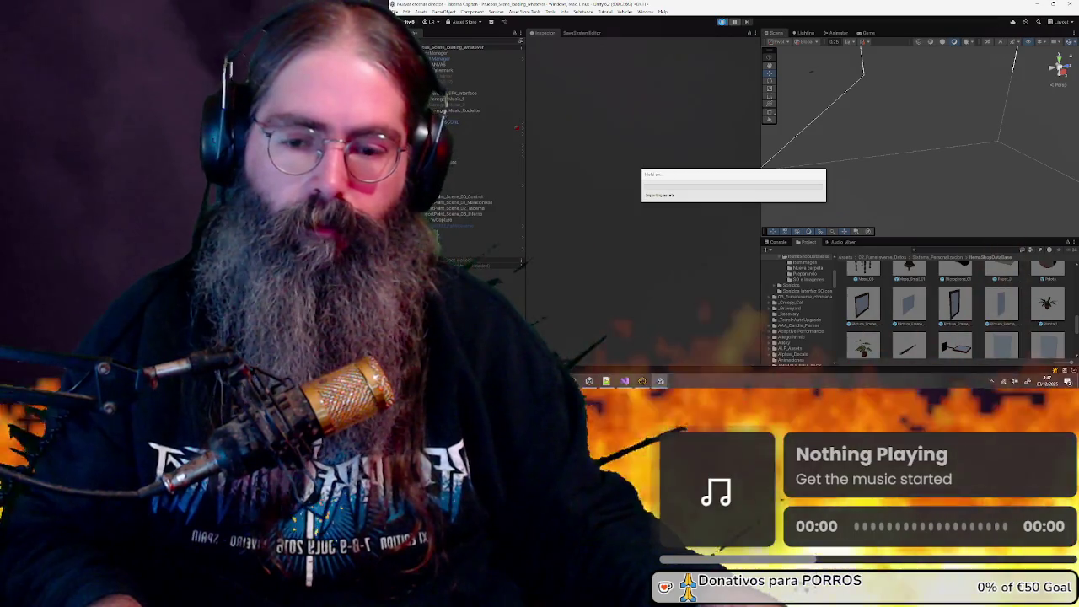
Choose Dream! to load the mansion hall and select the wooden picture frame to place
{"action": "left_click", "coordinate": [723, 22]}
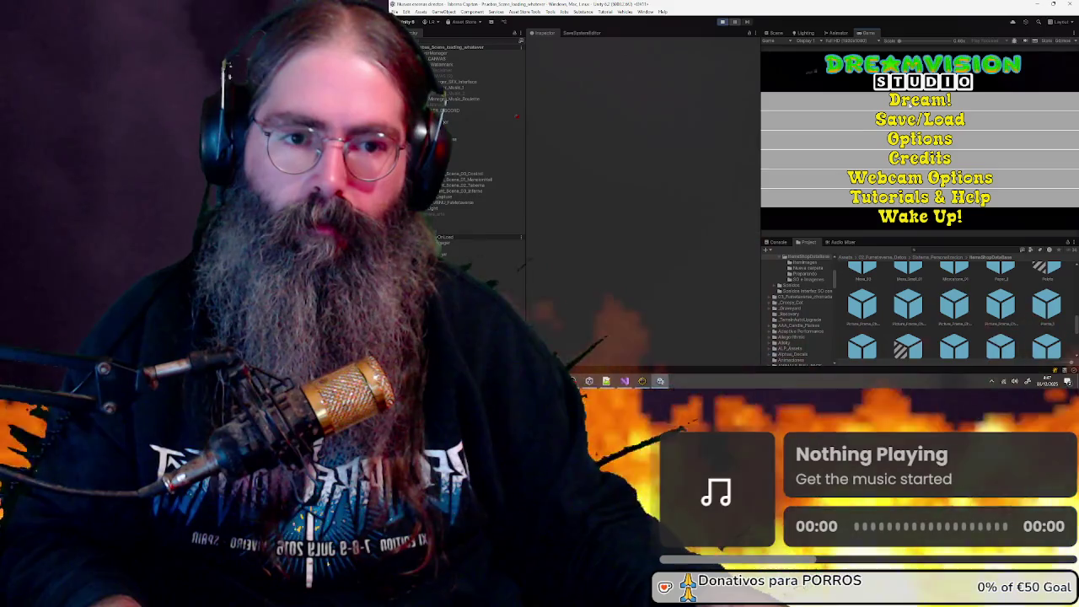
{"action": "left_click", "coordinate": [805, 100]}
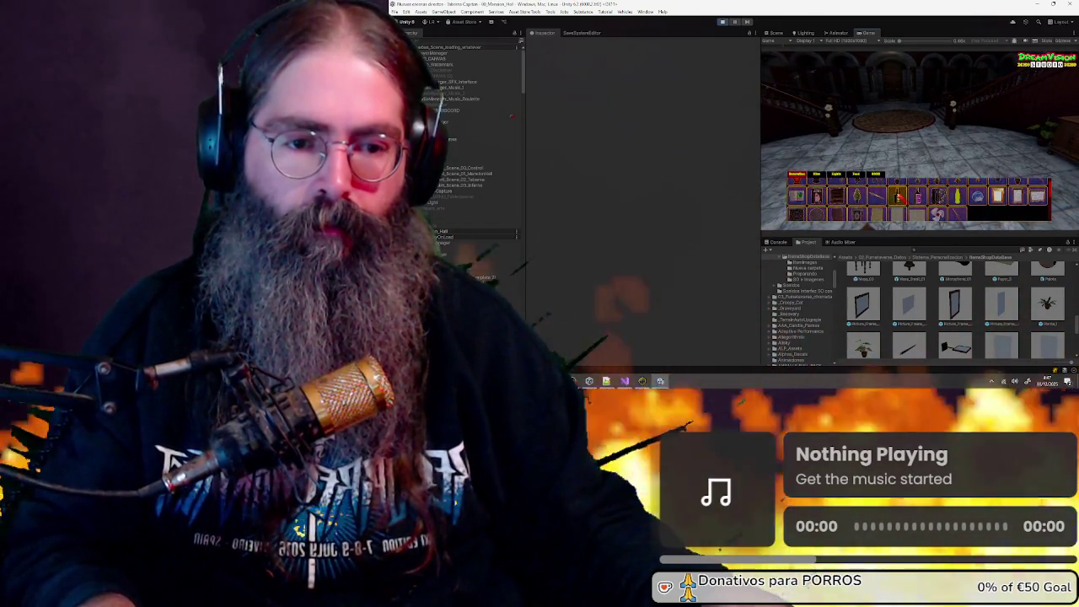
{"action": "left_click", "coordinate": [906, 220]}
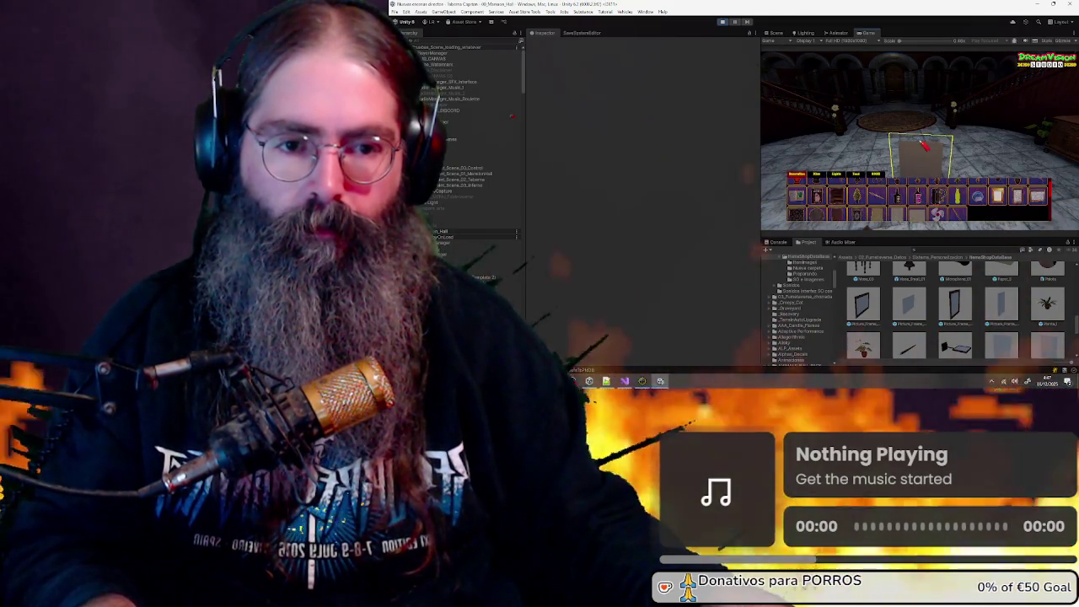
Place another frame from the item bar and load a chosen image into a hall frame
{"action": "key", "text": "e"}
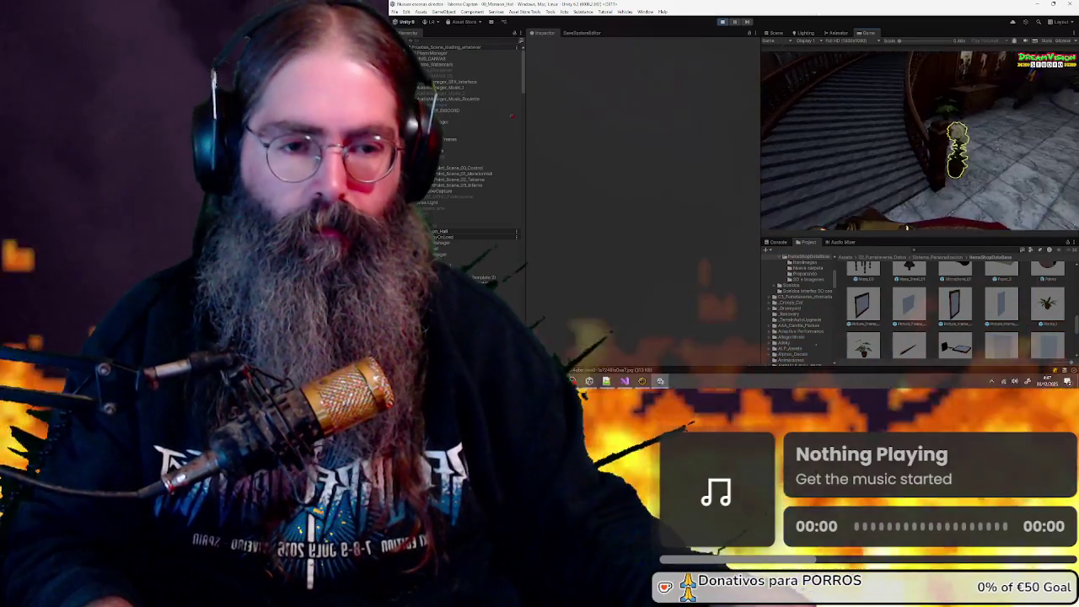
{"action": "key", "text": "Tab"}
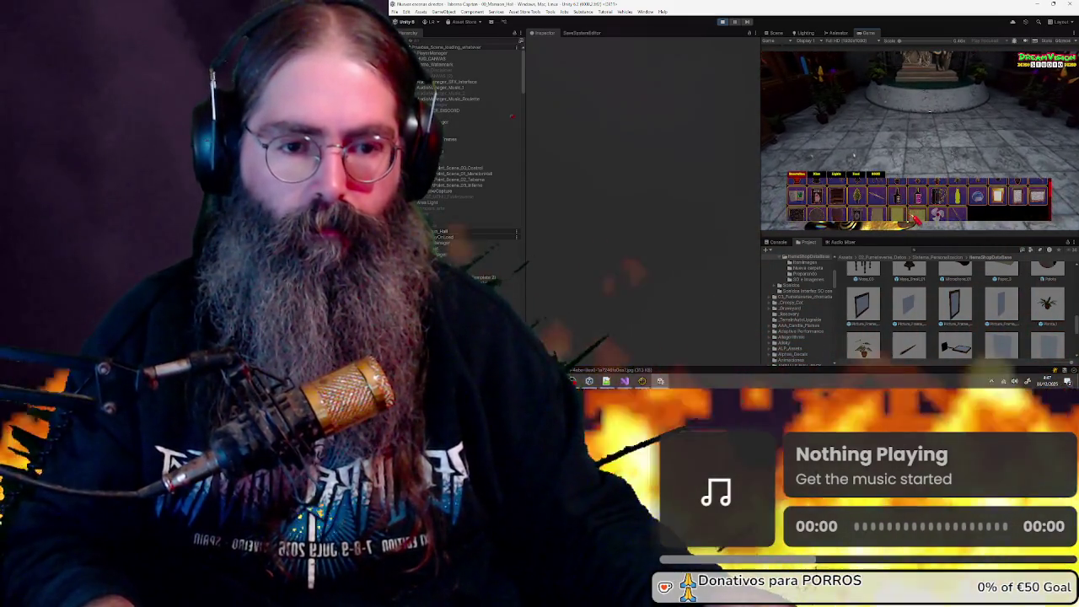
{"action": "left_click", "coordinate": [913, 217]}
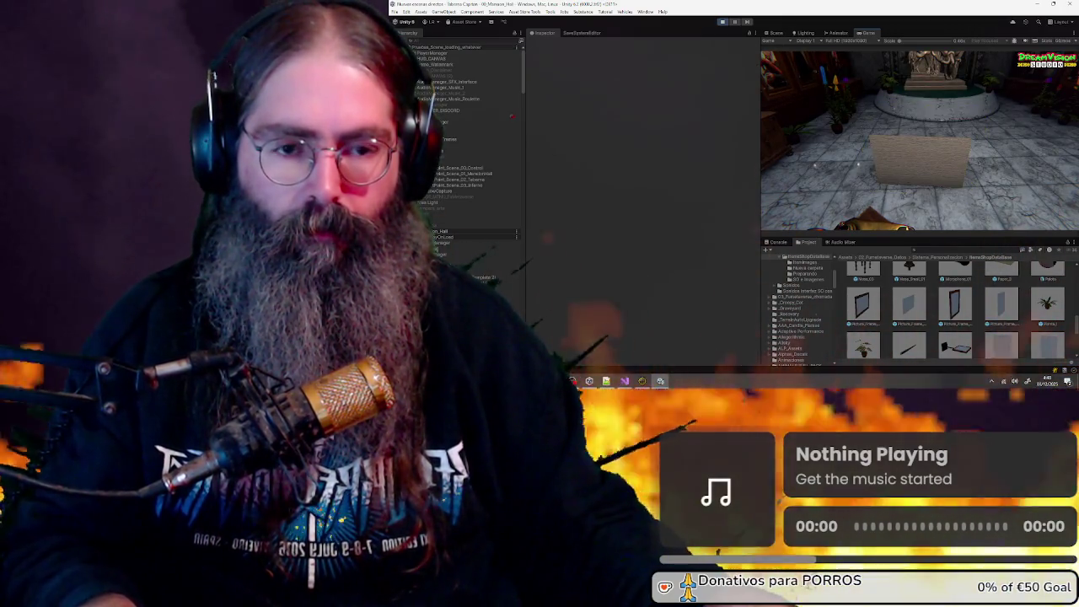
{"action": "key", "text": "Tab"}
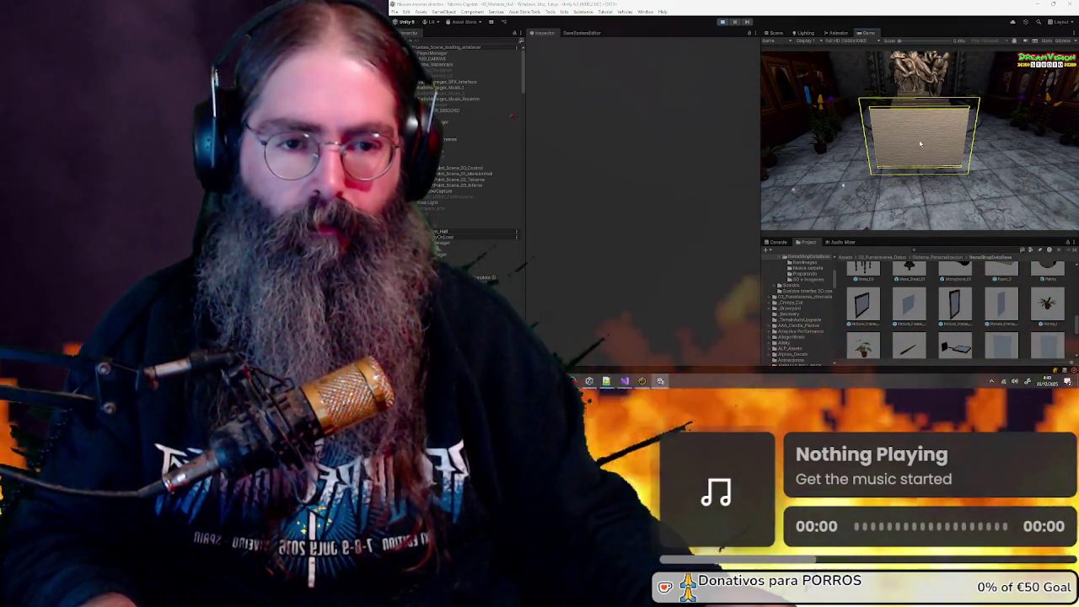
{"action": "scroll", "coordinate": [649, 126], "scroll_direction": "down", "scroll_amount": 3}
{"action": "double_click", "coordinate": [557, 133]}
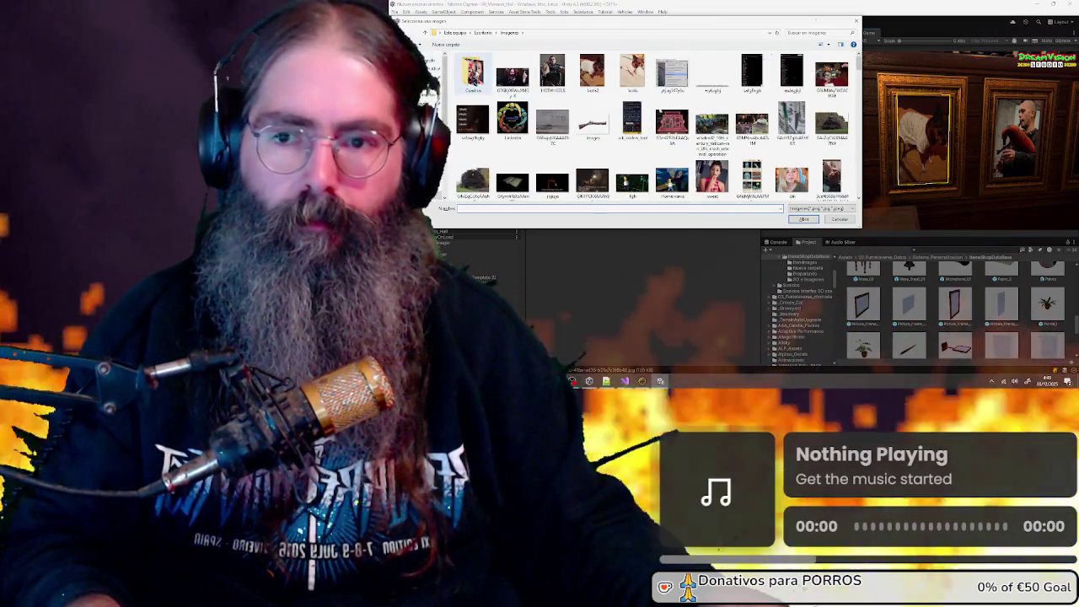
Hang a Cuadros portrait in the frame, choose Save Game, and stop Play mode
{"action": "double_click", "coordinate": [473, 74]}
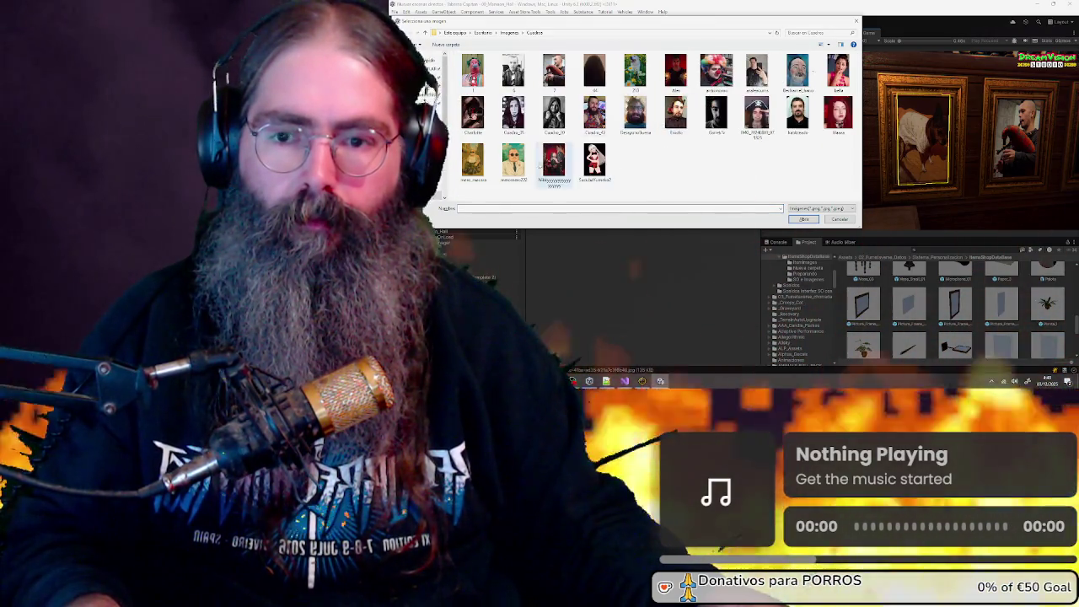
{"action": "key", "text": "Return"}
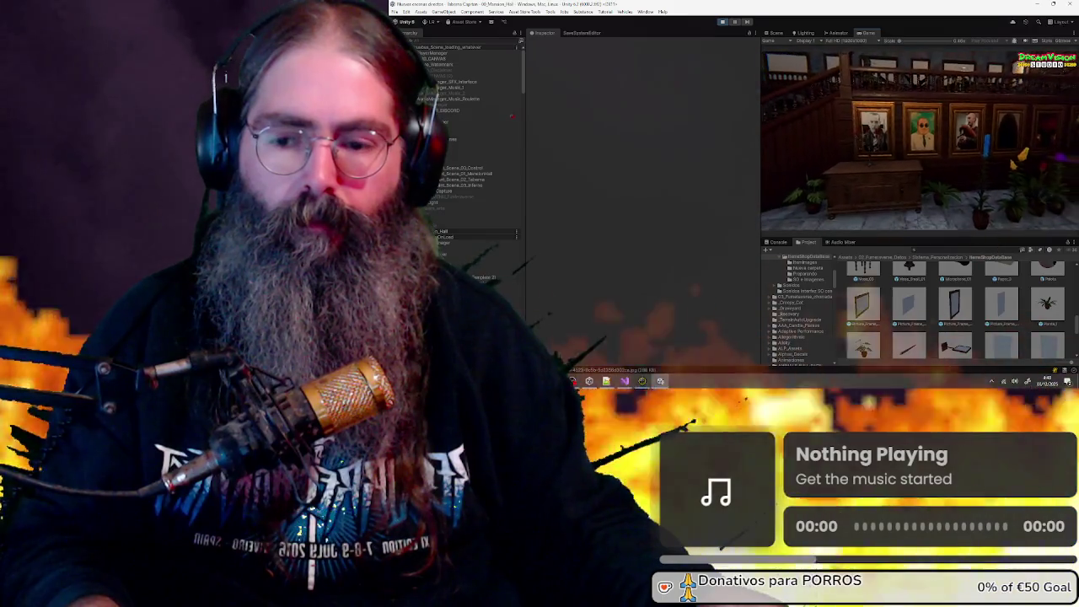
{"action": "key", "text": "Escape"}
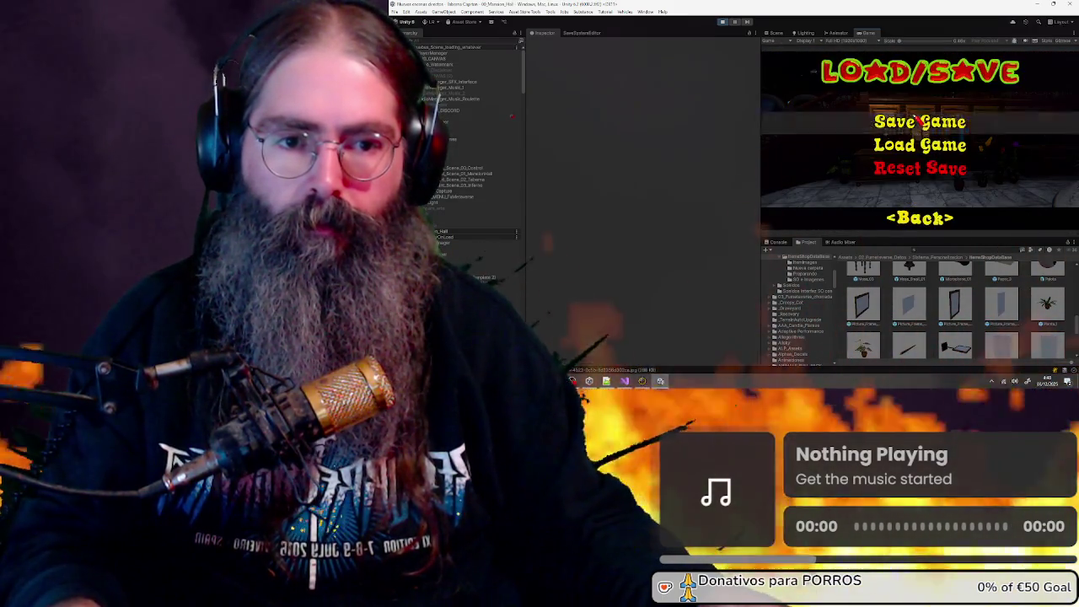
{"action": "left_click", "coordinate": [921, 123]}
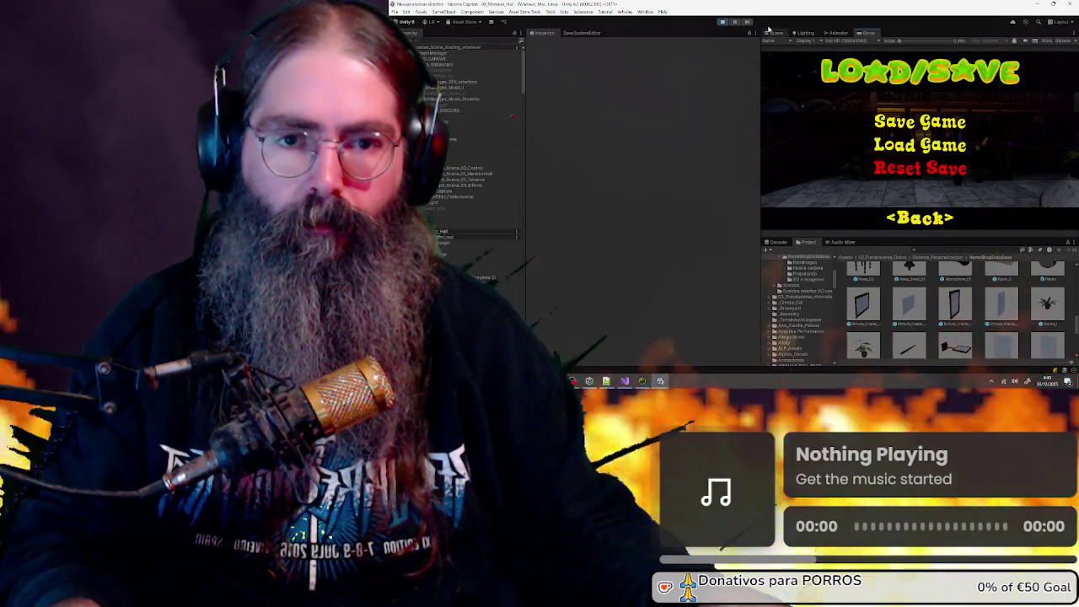
{"action": "left_click", "coordinate": [722, 23]}
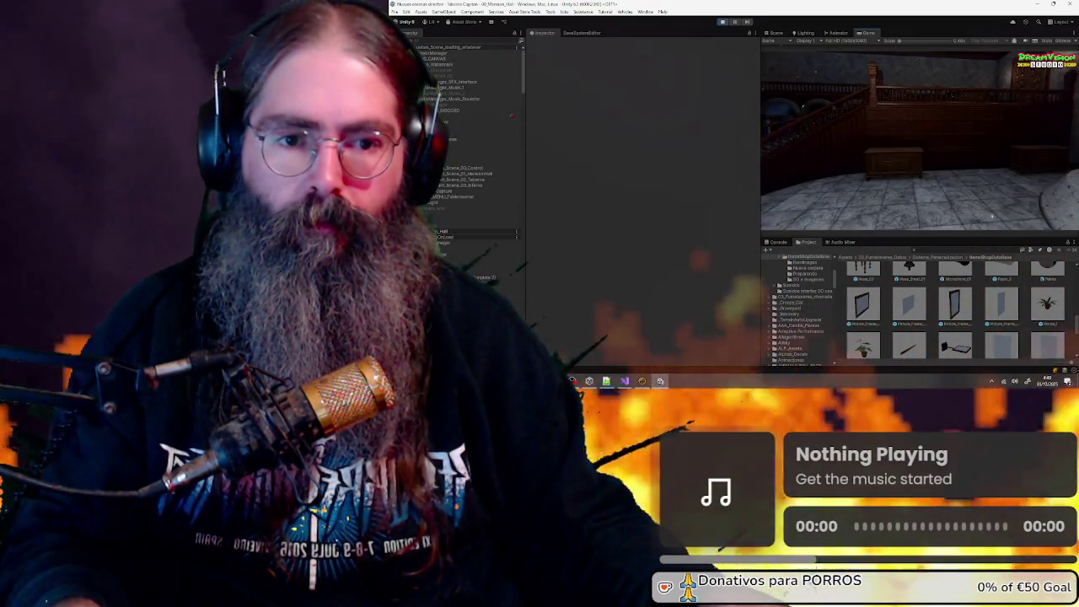
{"action": "left_click", "coordinate": [721, 23]}
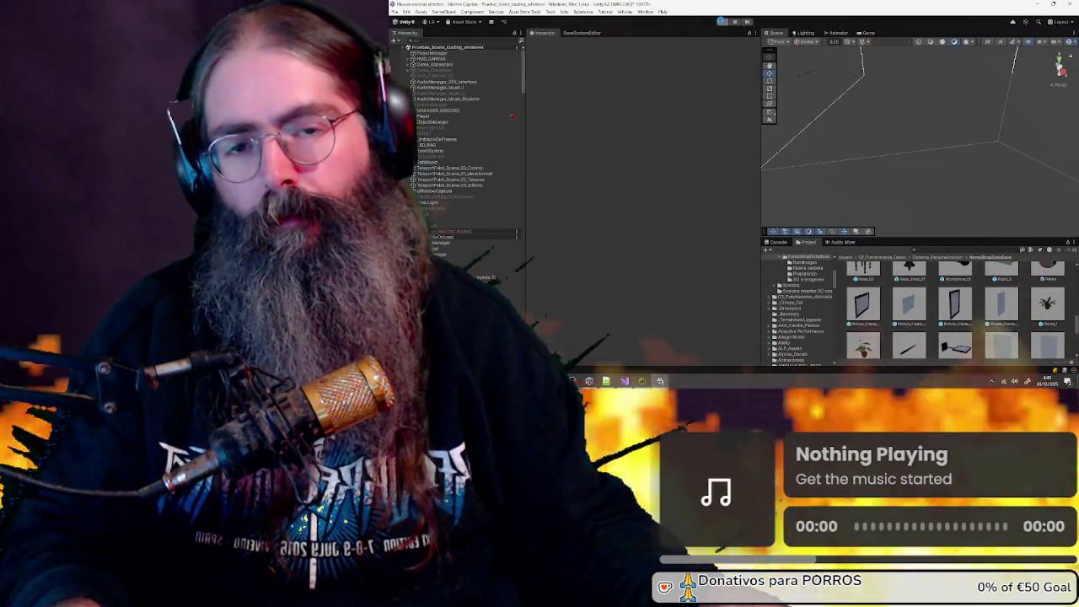
Restart Play mode and choose Dream! to return to the hall
{"action": "left_click", "coordinate": [721, 22]}
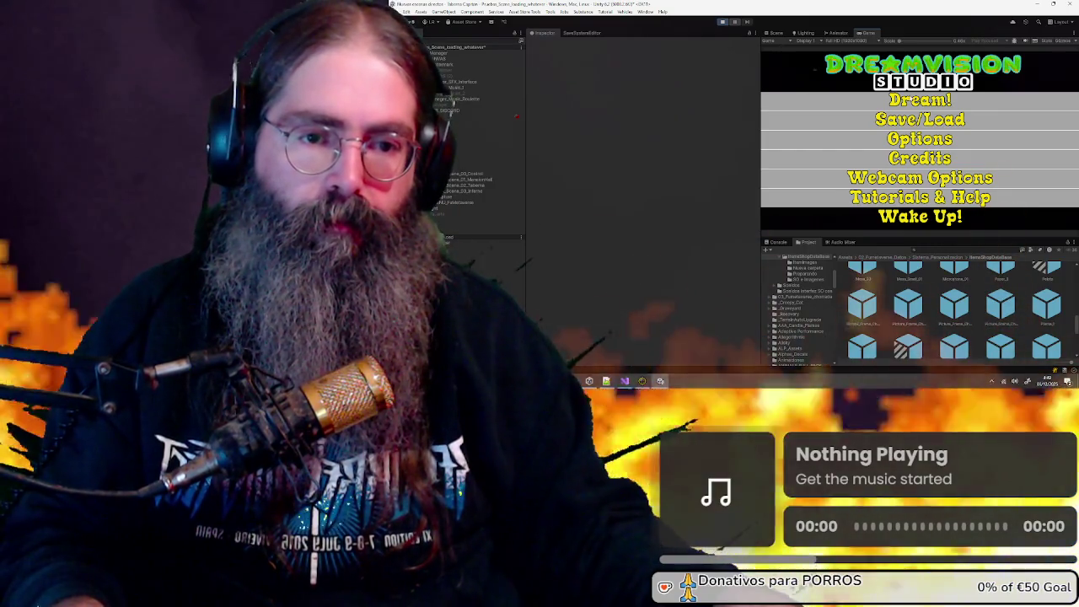
{"action": "left_click", "coordinate": [910, 102]}
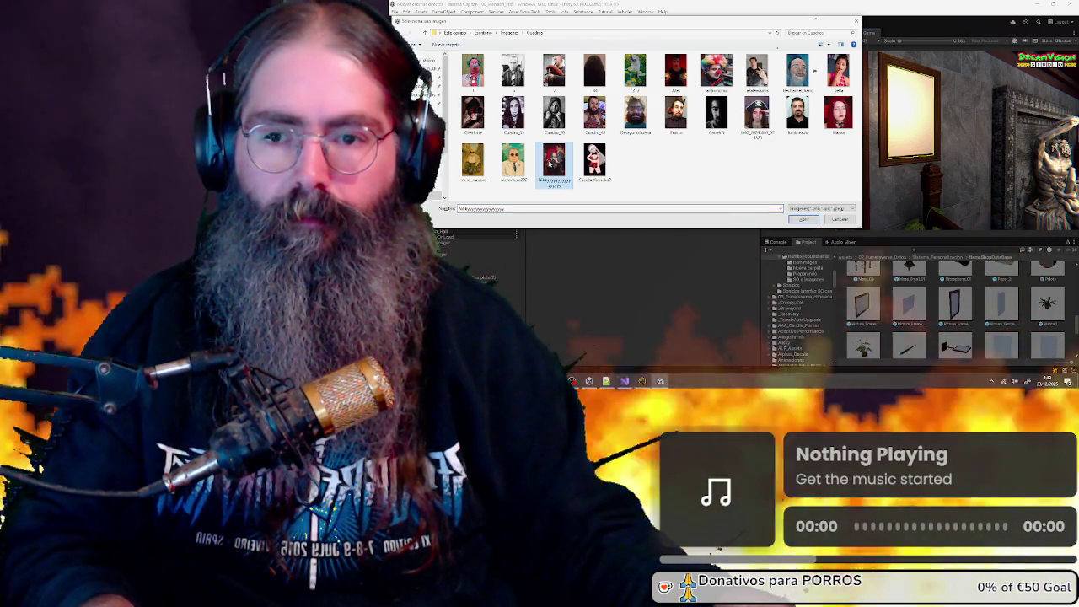
Fill wall frames with portraits and the 213 dog picture, then browse Imágenes for the next
{"action": "double_click", "coordinate": [551, 163]}
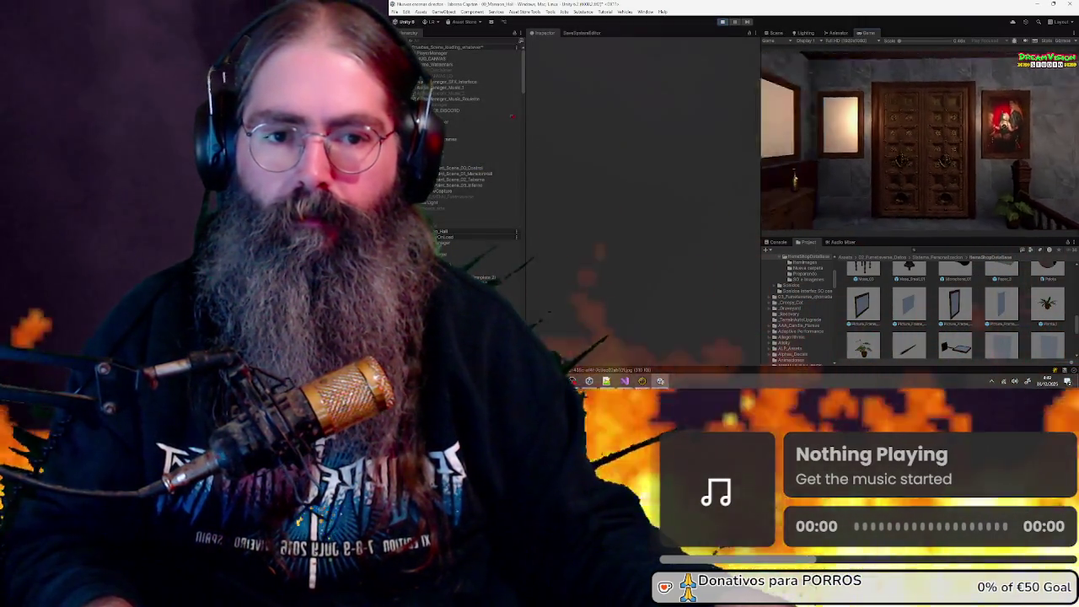
{"action": "left_click", "coordinate": [907, 148]}
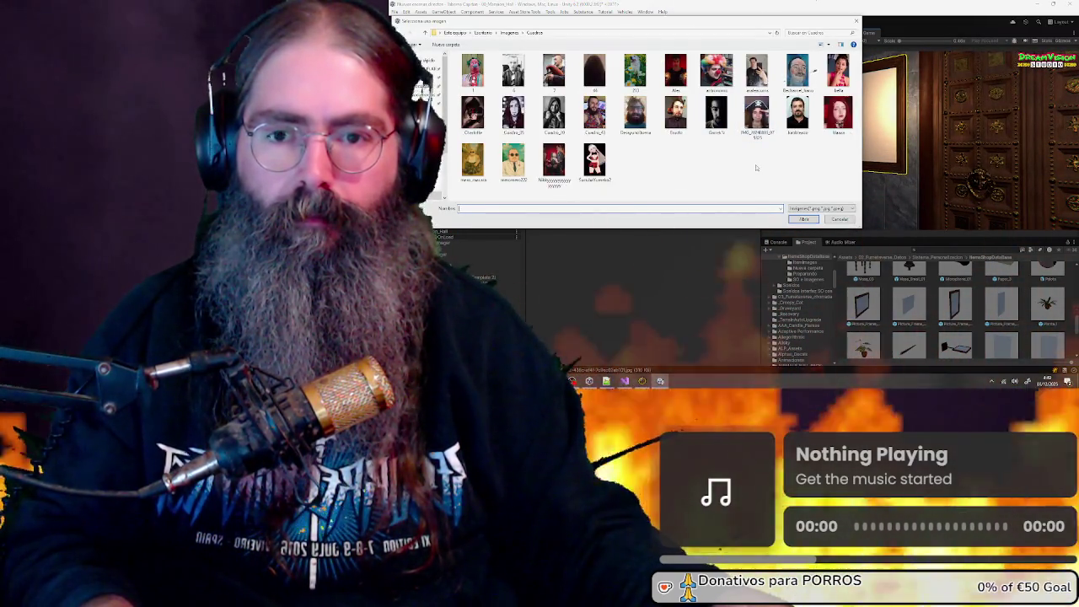
{"action": "double_click", "coordinate": [636, 74]}
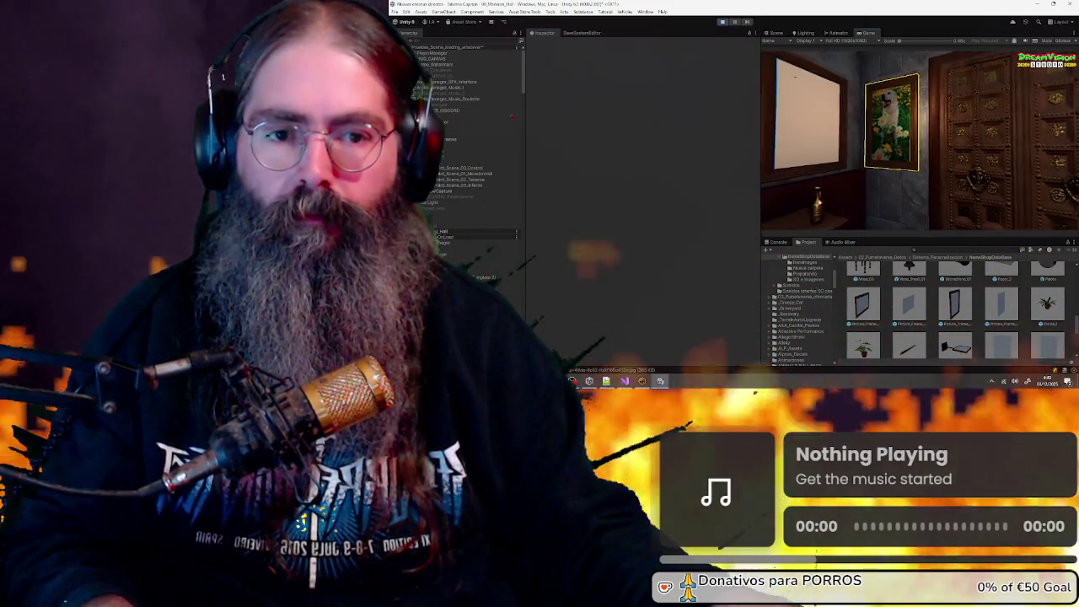
{"action": "left_click", "coordinate": [919, 142]}
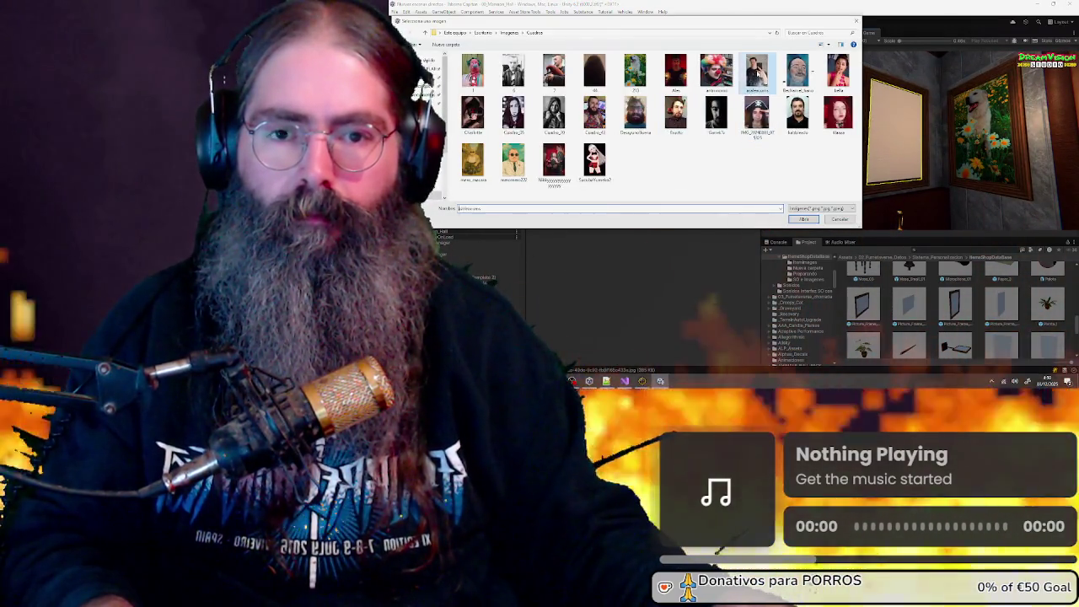
{"action": "double_click", "coordinate": [756, 72]}
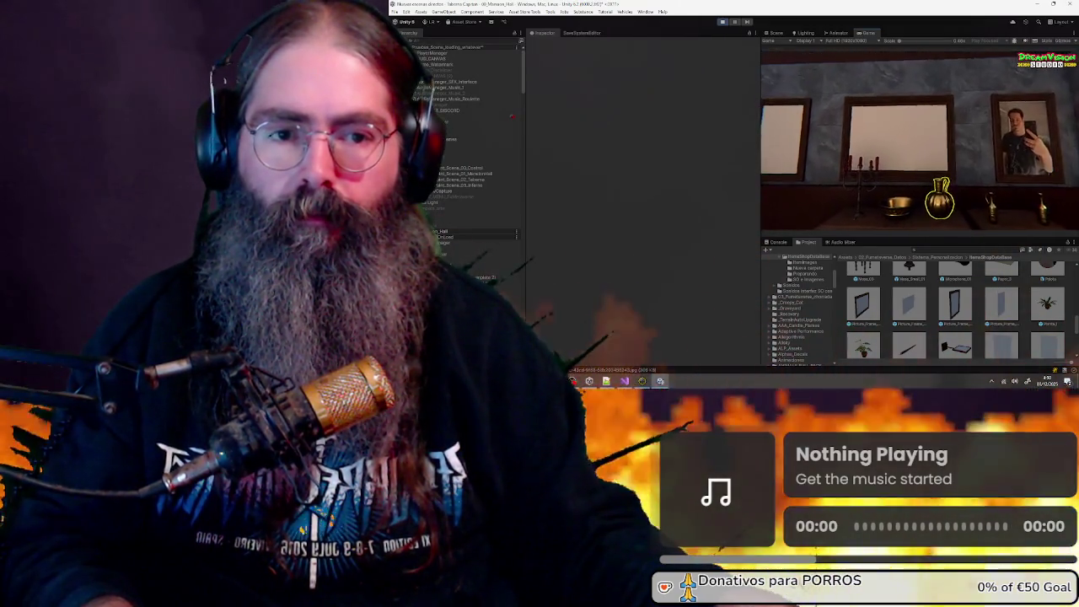
{"action": "left_click", "coordinate": [905, 156]}
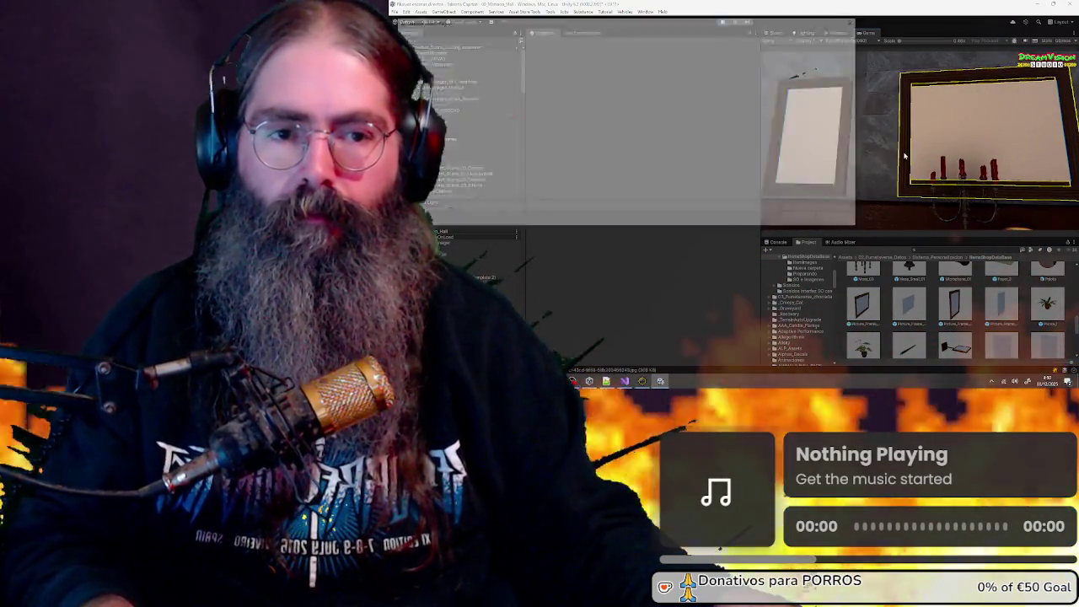
{"action": "left_click", "coordinate": [509, 33]}
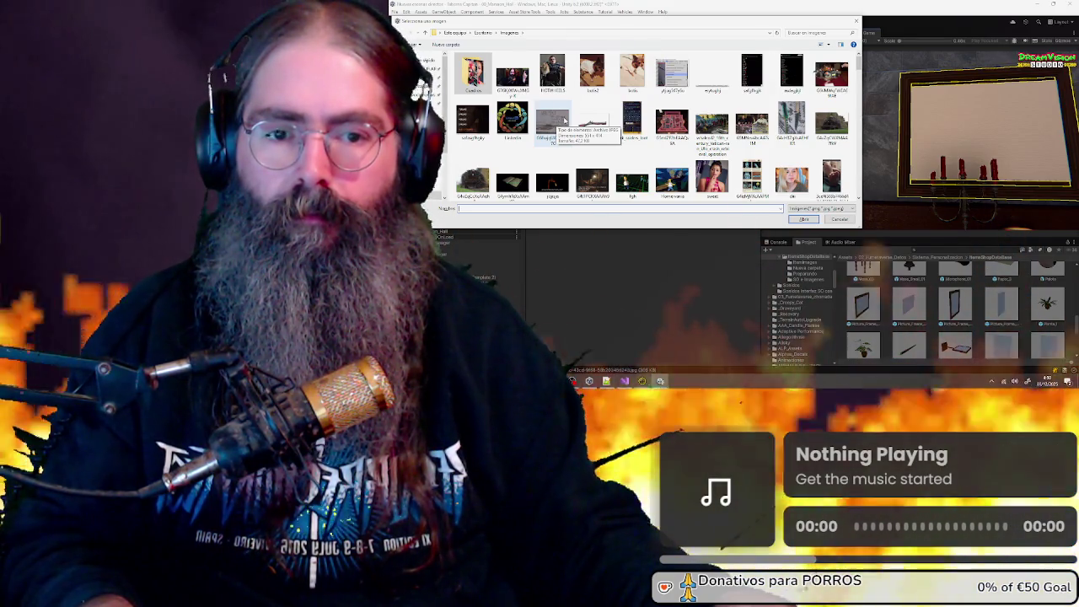
Hang Cuadros portraits, including Cuadros_20, in several successive wall frames
{"action": "scroll", "coordinate": [564, 121], "scroll_direction": "down", "scroll_amount": 5}
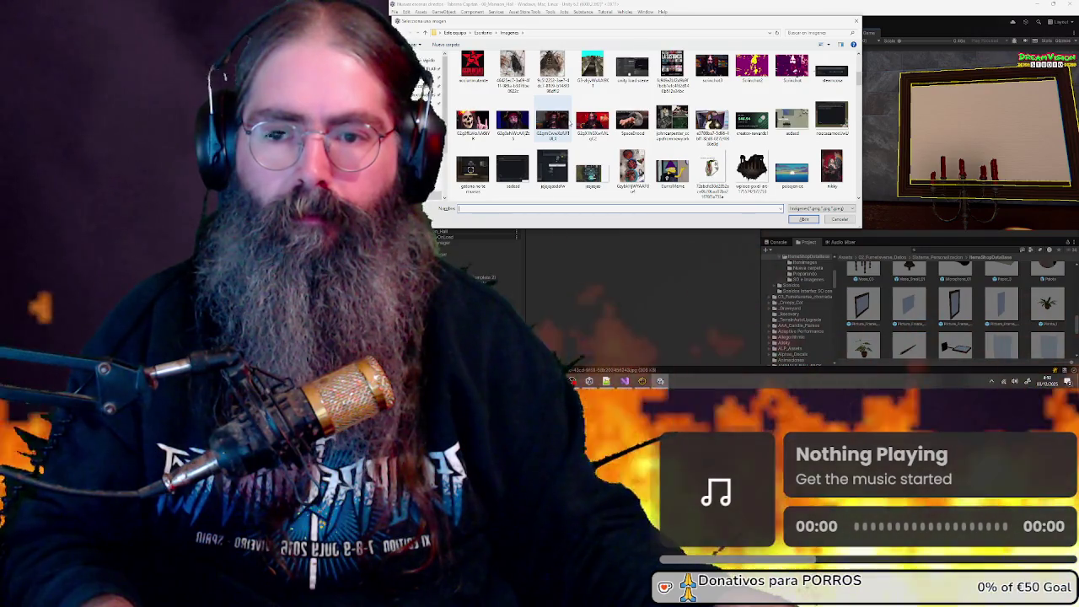
{"action": "scroll", "coordinate": [654, 122], "scroll_direction": "down", "scroll_amount": 3}
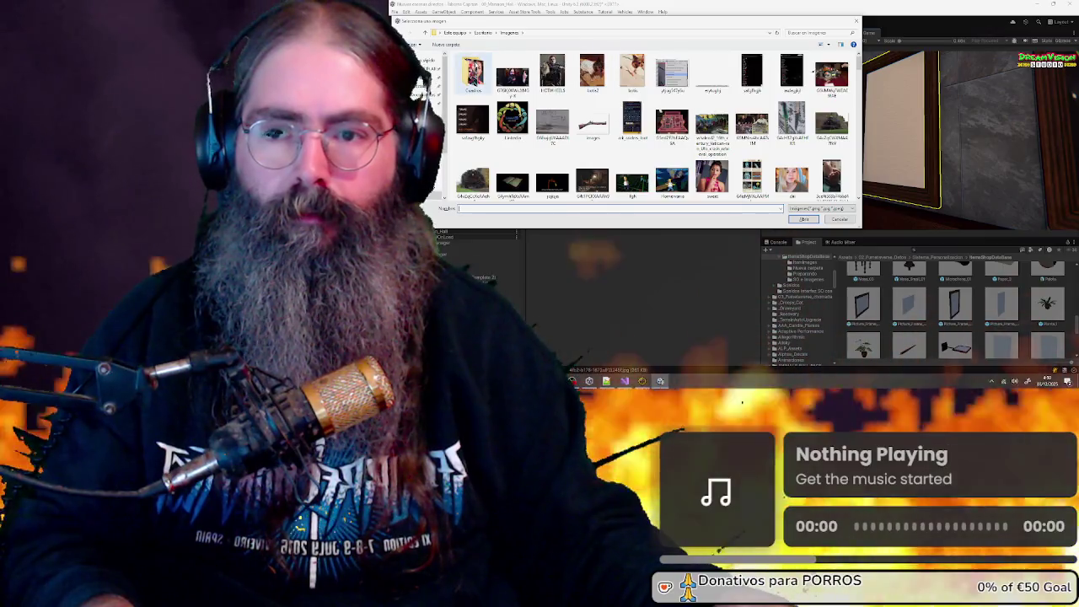
{"action": "double_click", "coordinate": [595, 73]}
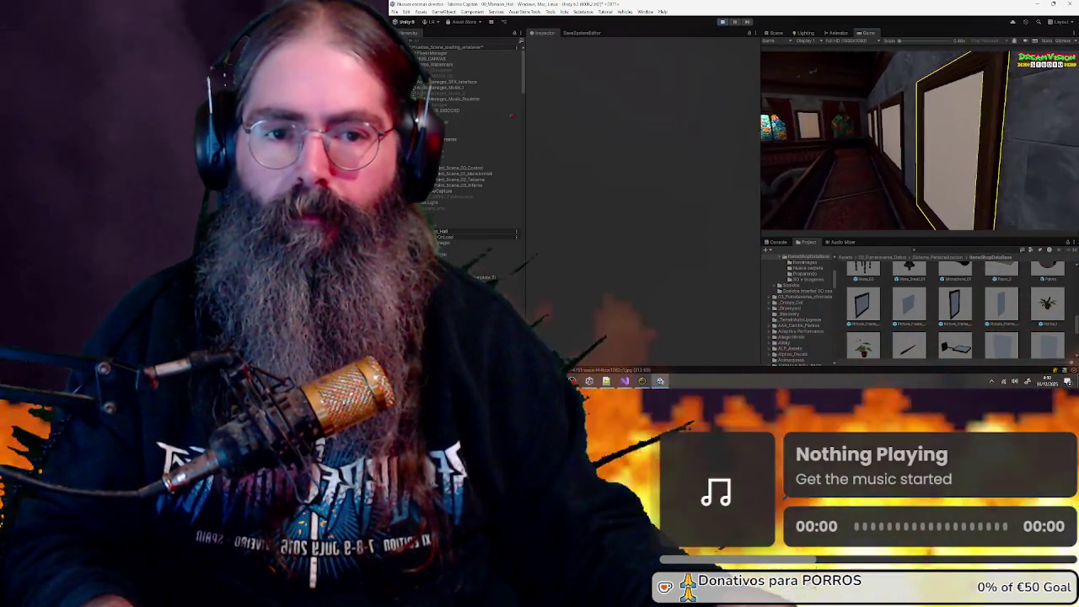
{"action": "key", "text": "e"}
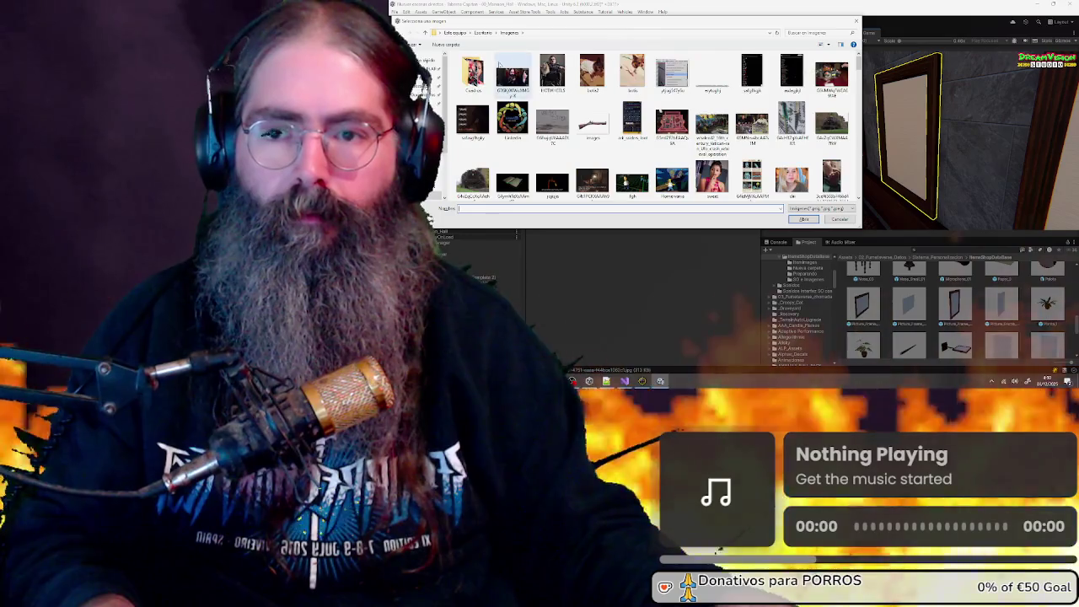
{"action": "double_click", "coordinate": [473, 74]}
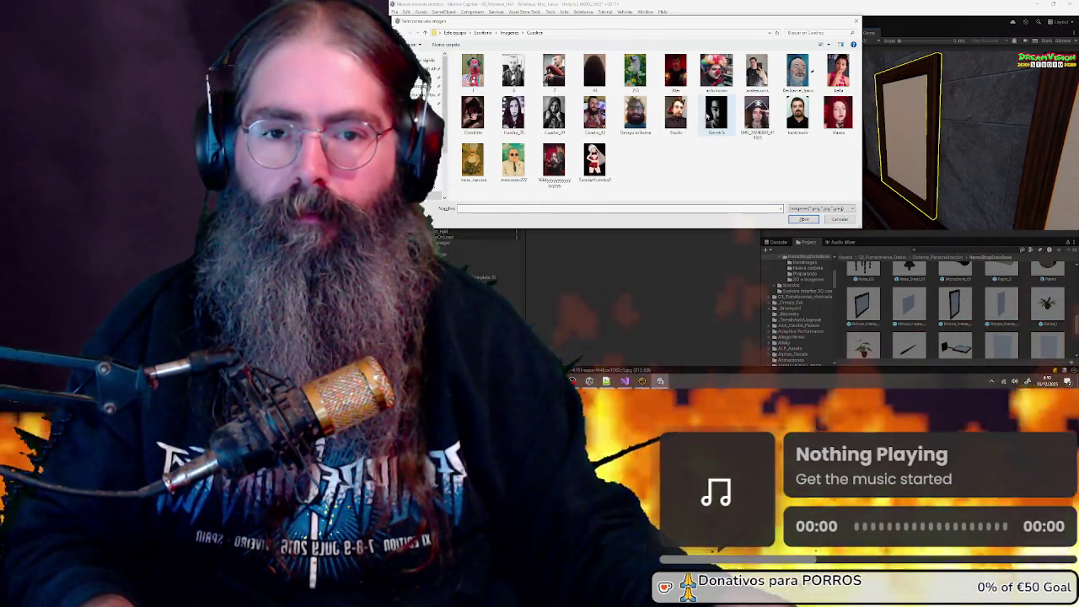
{"action": "double_click", "coordinate": [707, 116]}
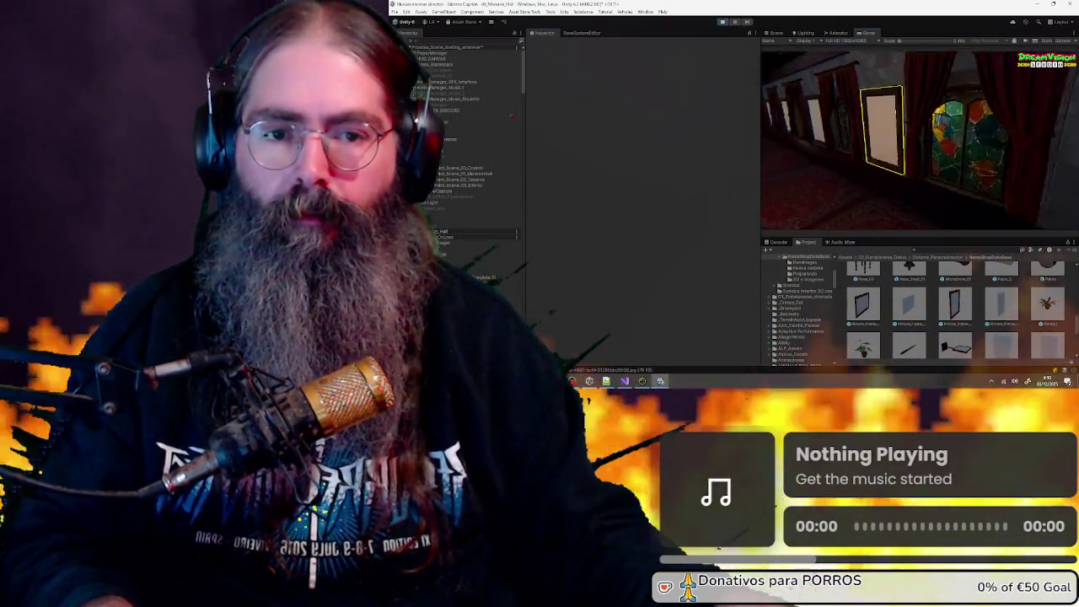
{"action": "key", "text": "e"}
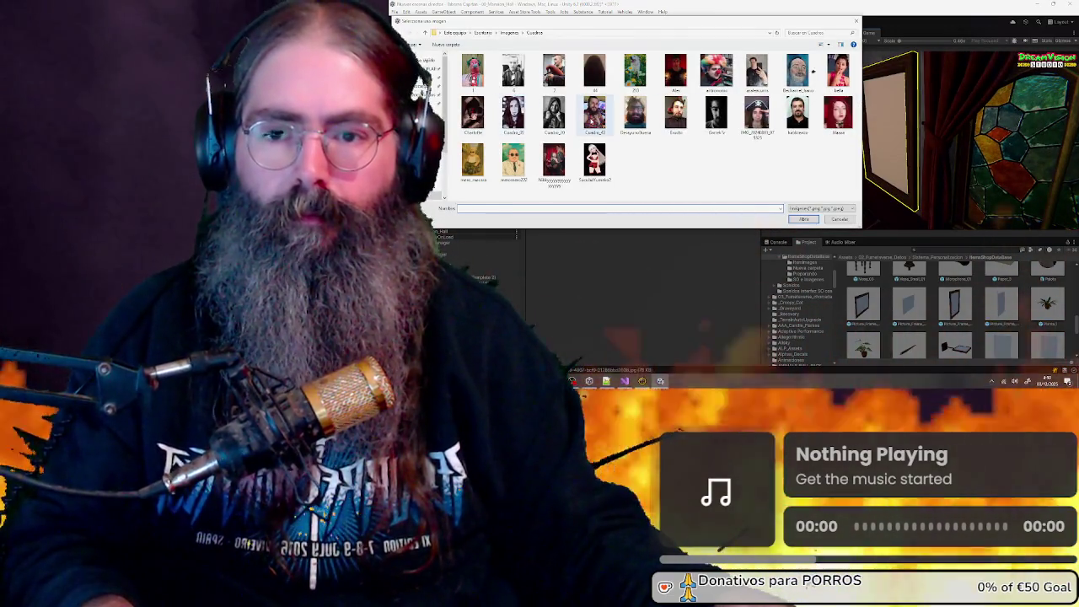
{"action": "double_click", "coordinate": [554, 112]}
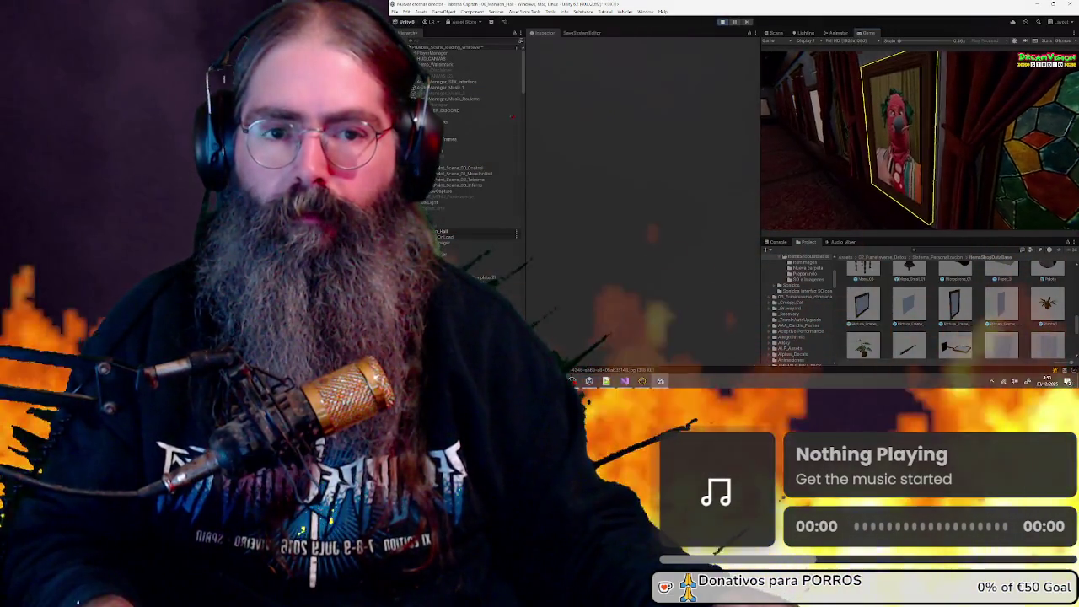
{"action": "key", "text": "e"}
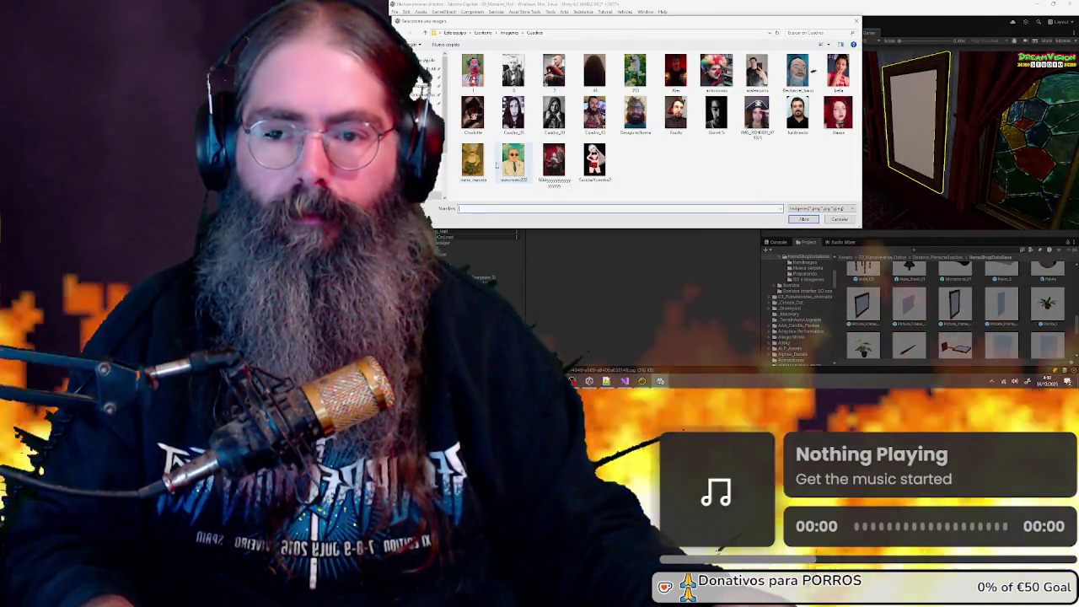
{"action": "double_click", "coordinate": [798, 112]}
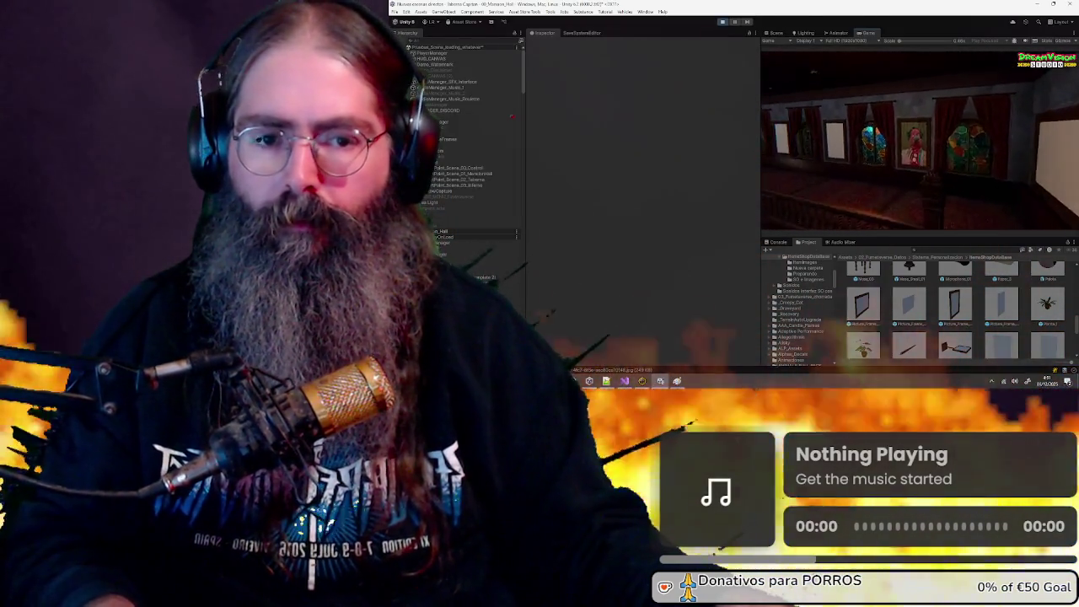
{"action": "key", "text": "e"}
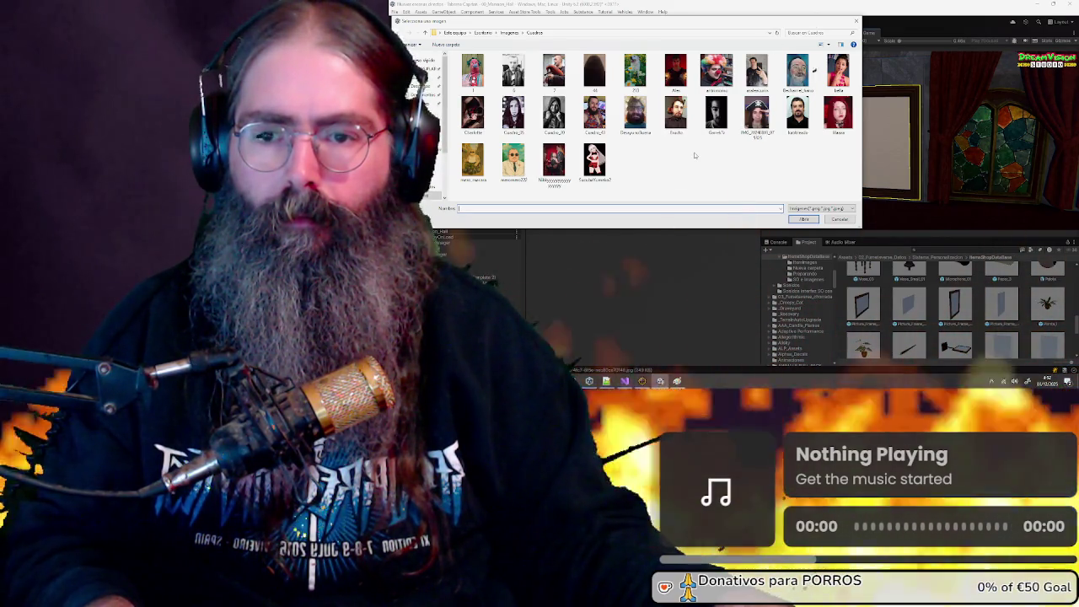
{"action": "double_click", "coordinate": [552, 170]}
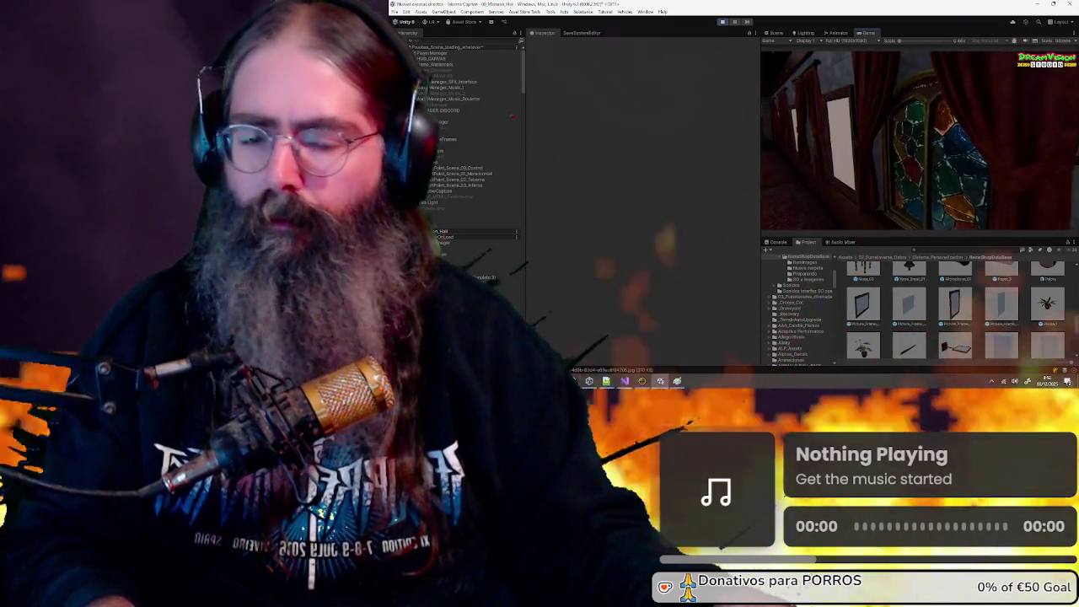
Delete the nemo_mascota image, the red-haired portrait and the last first-row image from Cuadros
{"action": "left_click", "coordinate": [920, 144]}
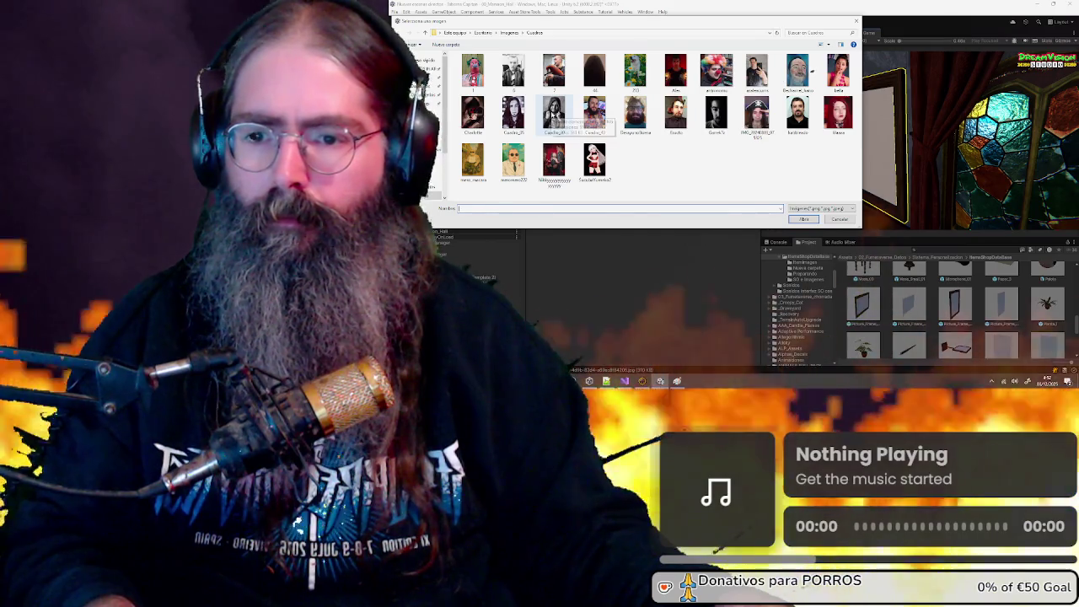
{"action": "left_click", "coordinate": [472, 160]}
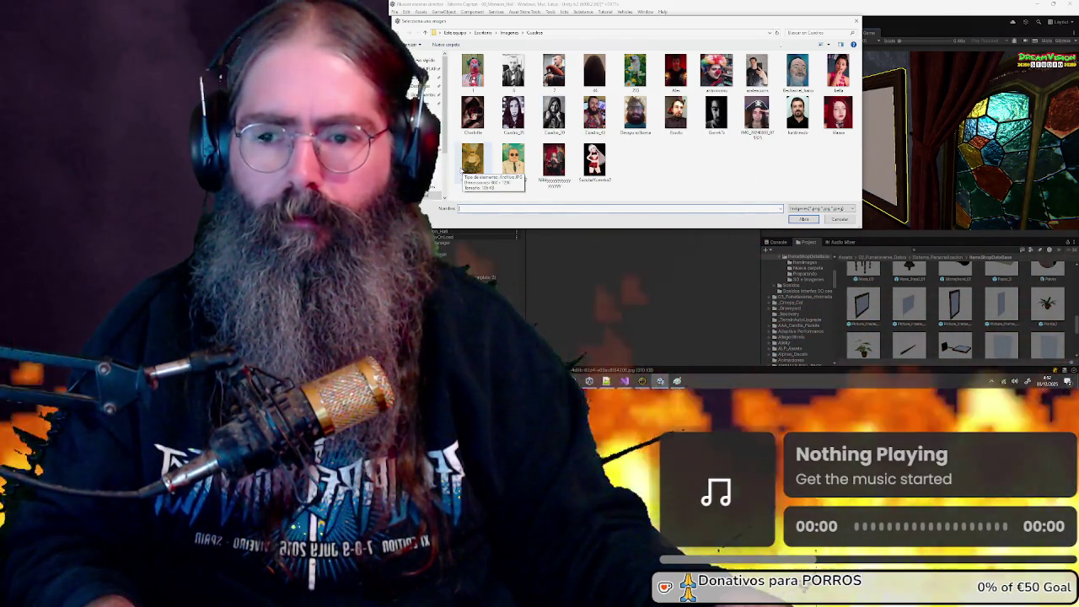
{"action": "key", "text": "Delete"}
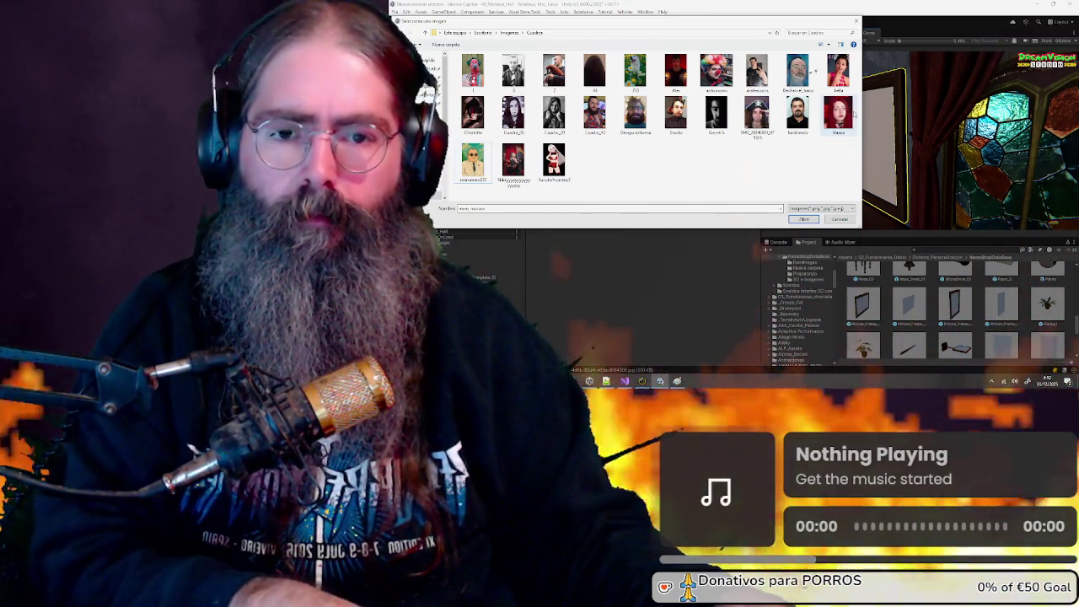
{"action": "key", "text": "Delete"}
{"action": "key", "text": "Delete"}
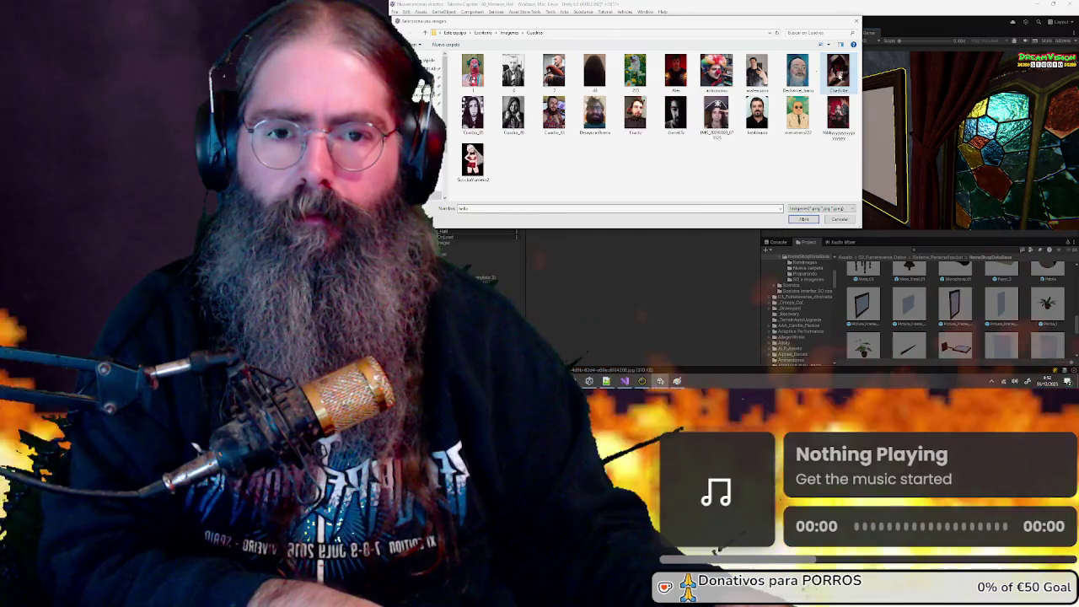
{"action": "left_click", "coordinate": [836, 72]}
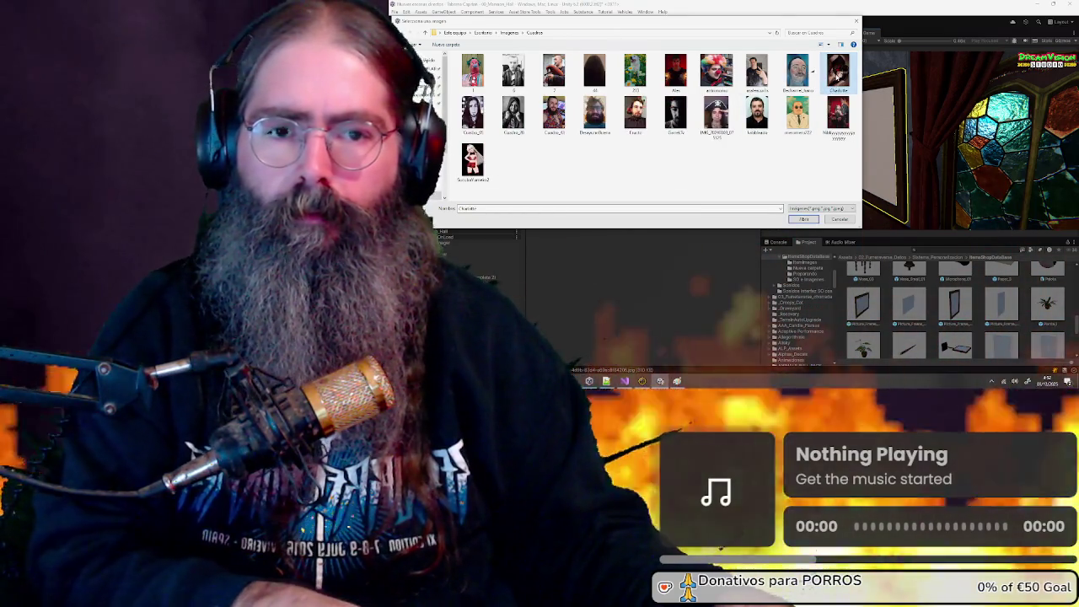
{"action": "key", "text": "Delete"}
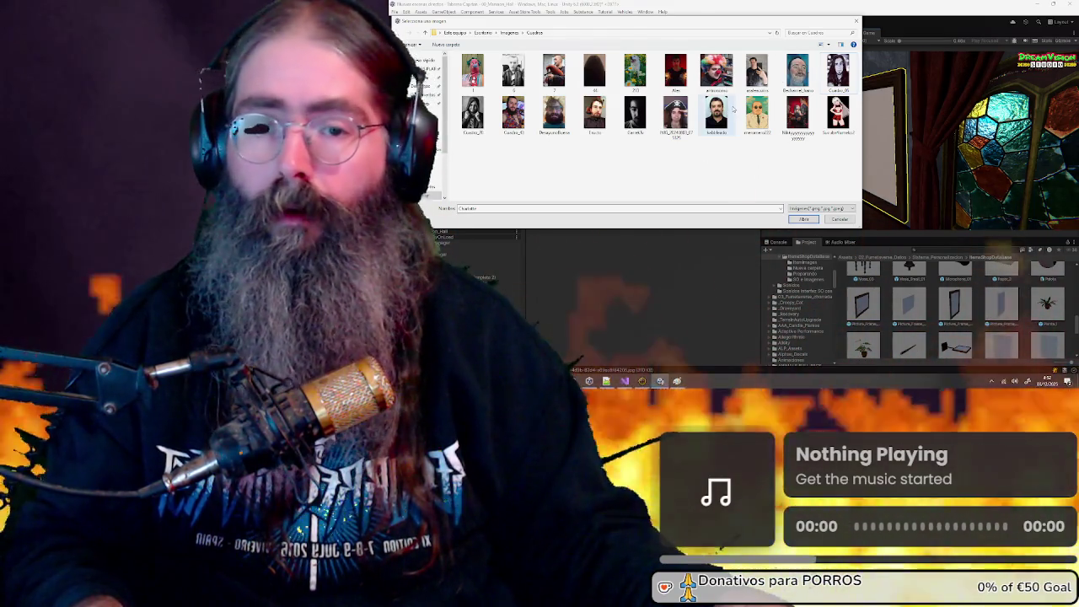
Hang the clown portrait and another portrait, then the dark portrait in the corner frame
{"action": "key", "text": "Return"}
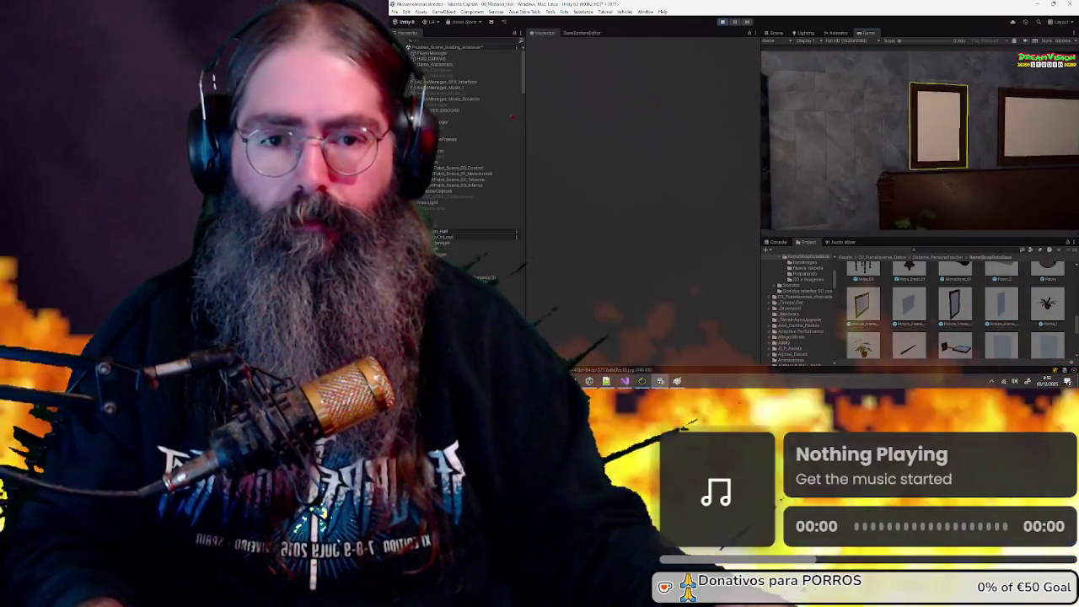
{"action": "key", "text": "e"}
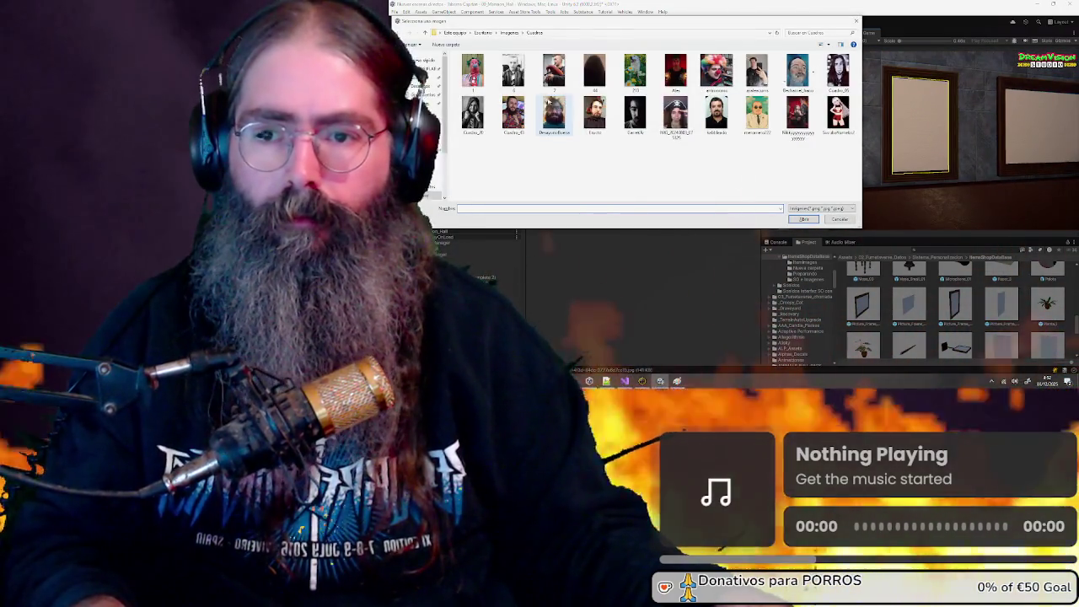
{"action": "key", "text": "Return"}
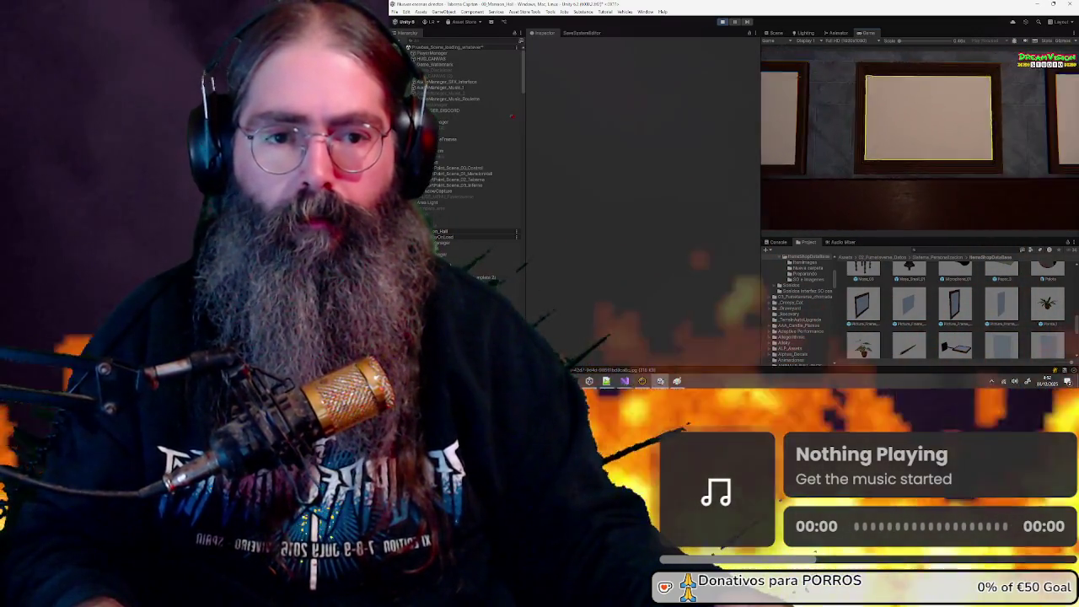
{"action": "key", "text": "e"}
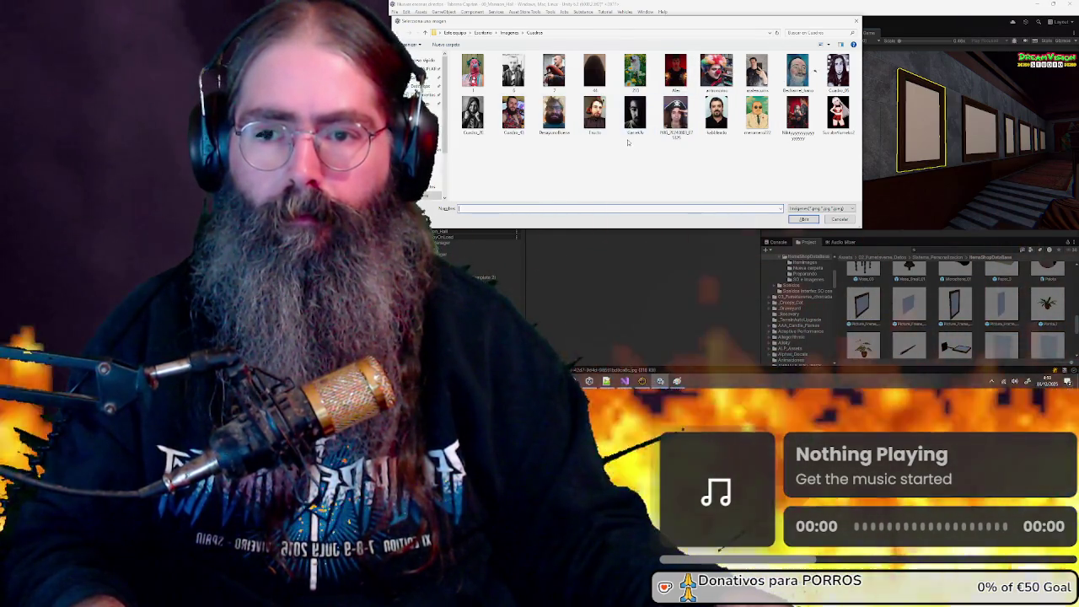
{"action": "double_click", "coordinate": [716, 114]}
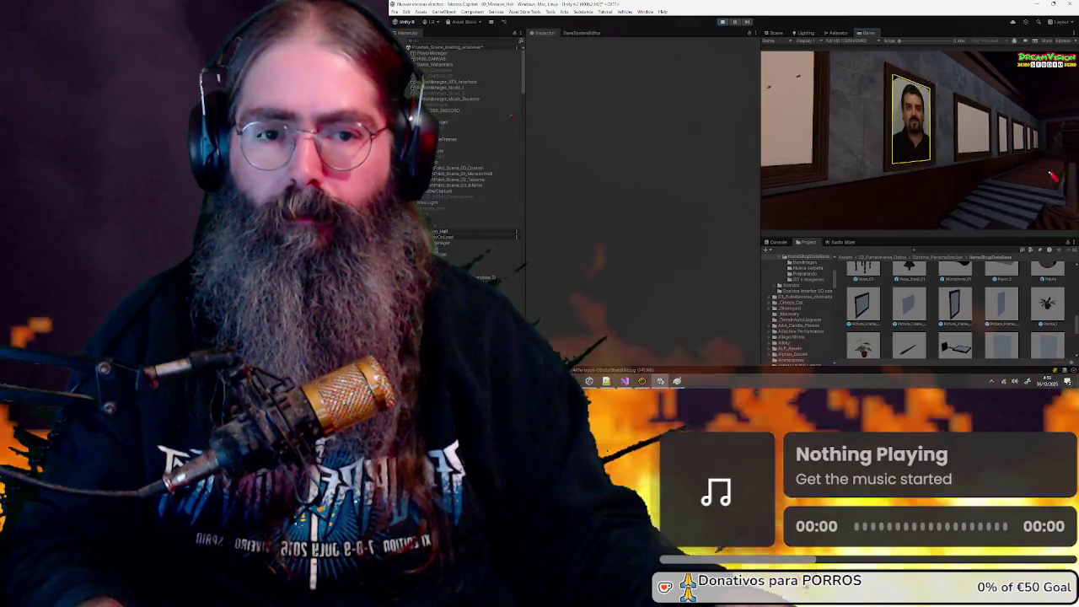
{"action": "key", "text": "a"}
{"action": "key", "text": "e"}
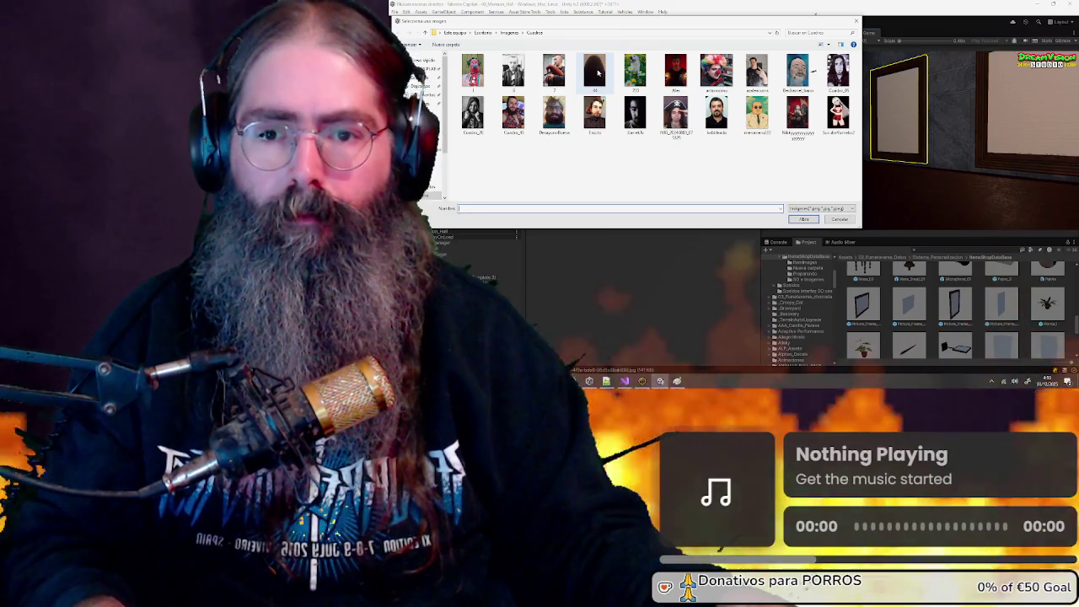
{"action": "double_click", "coordinate": [598, 73]}
Step back toward the blank upstairs frame and get the Cuadros image picker showing
{"action": "key", "text": "s"}
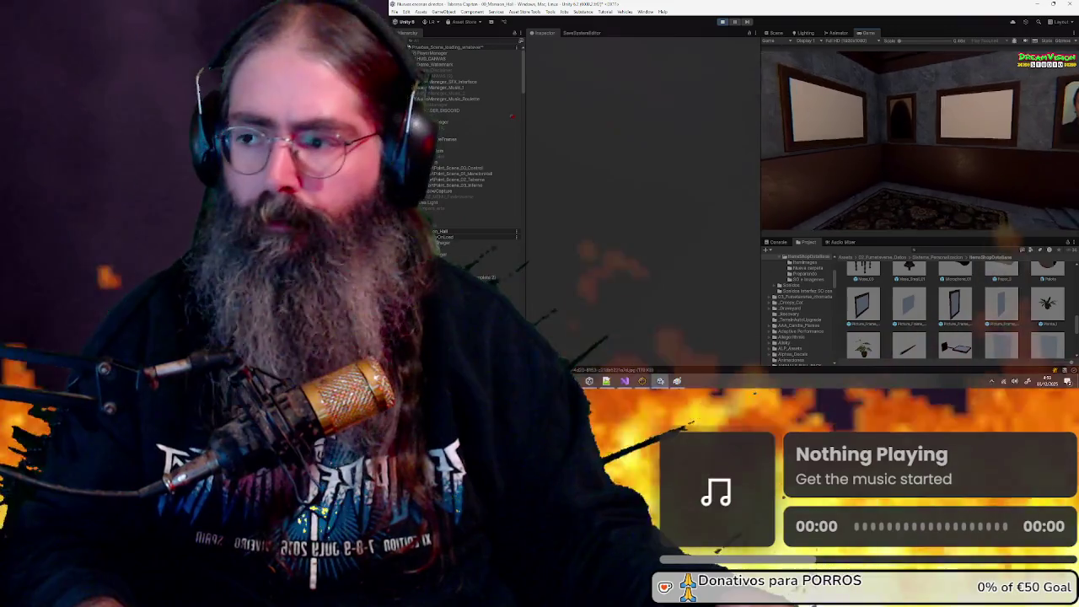
{"action": "key", "text": "a"}
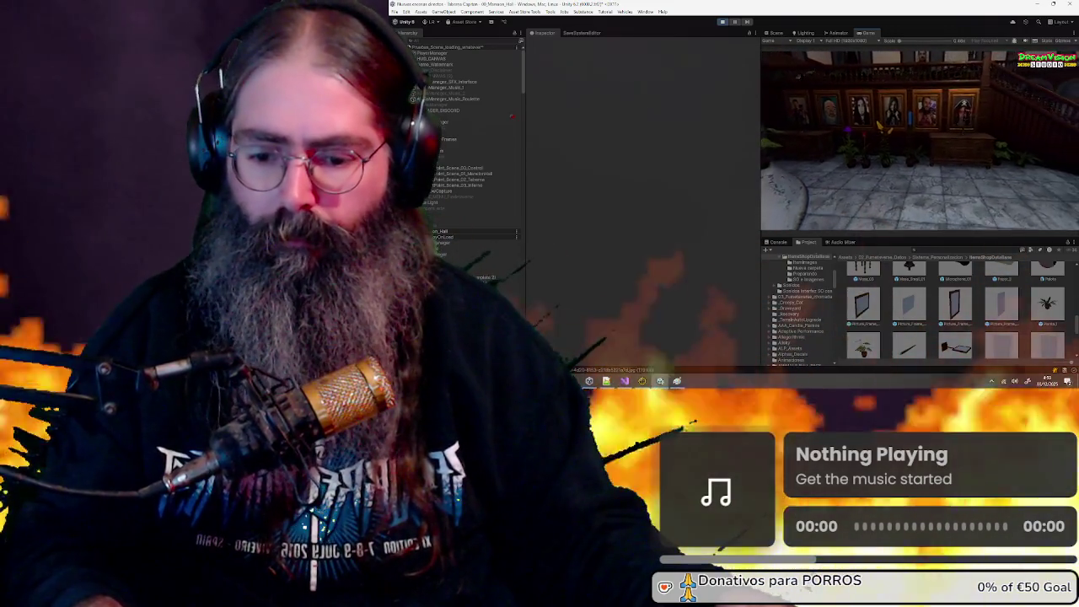
{"action": "key", "text": "super"}
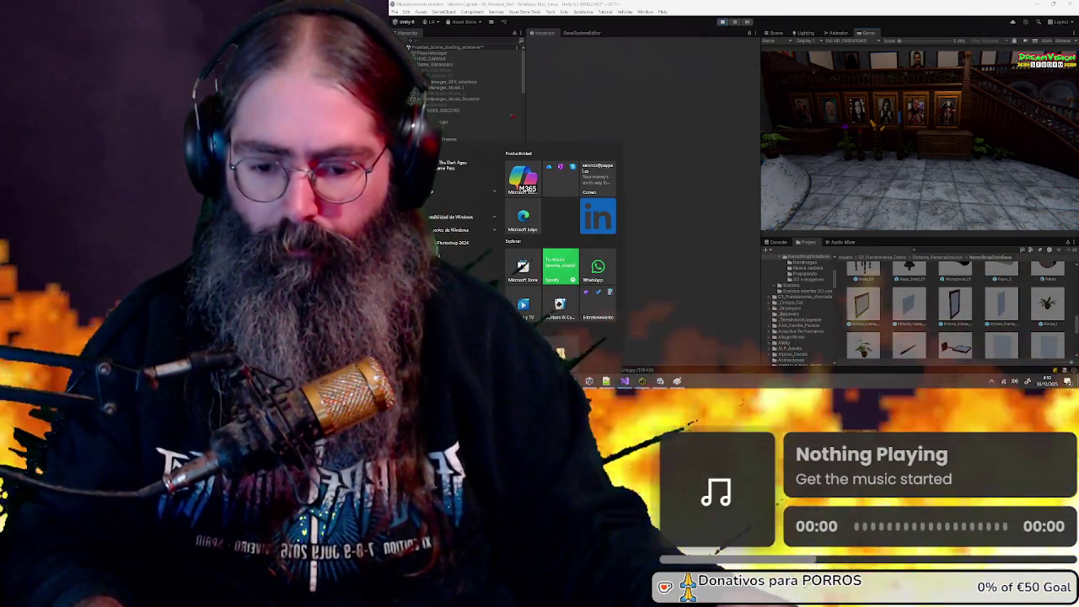
{"action": "key", "text": "super"}
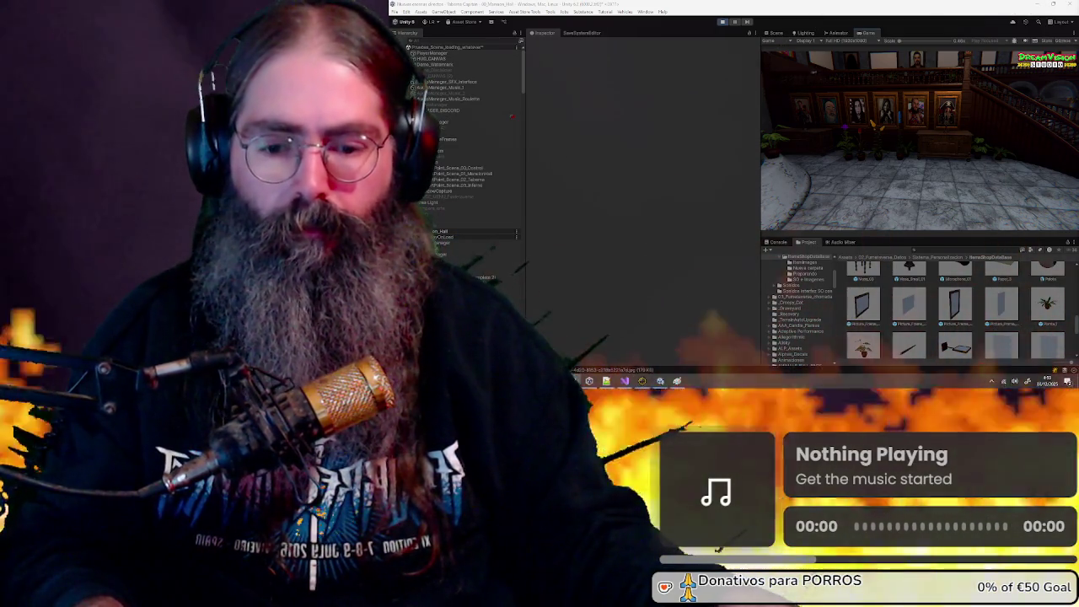
{"action": "scroll", "coordinate": [821, 339], "scroll_direction": "down", "scroll_amount": 5}
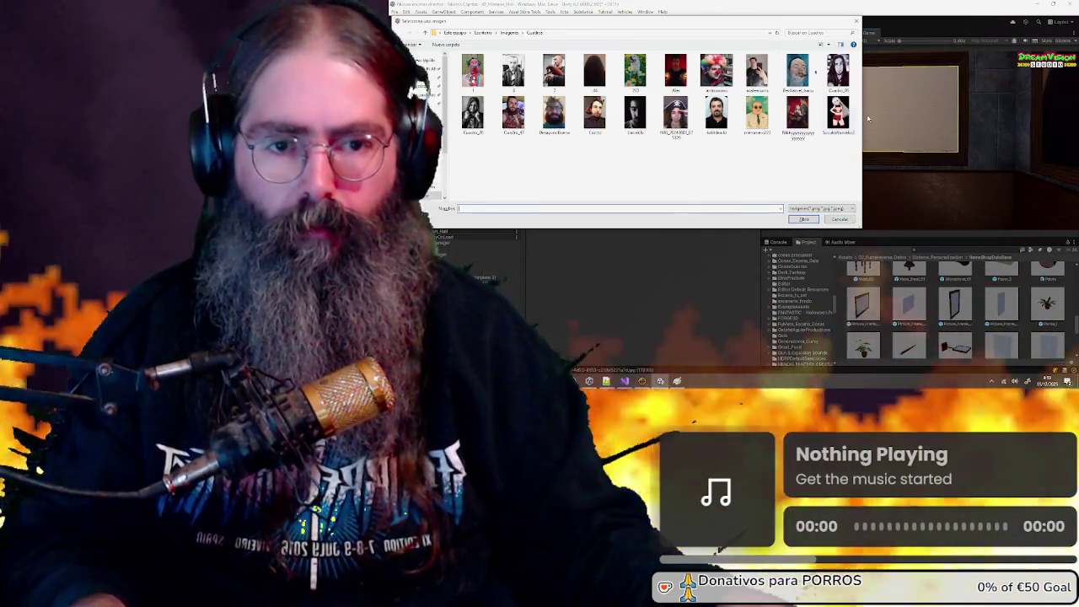
Paste the skull image from Imágenes into Cuadros and confirm it for the frame
{"action": "left_click", "coordinate": [510, 33]}
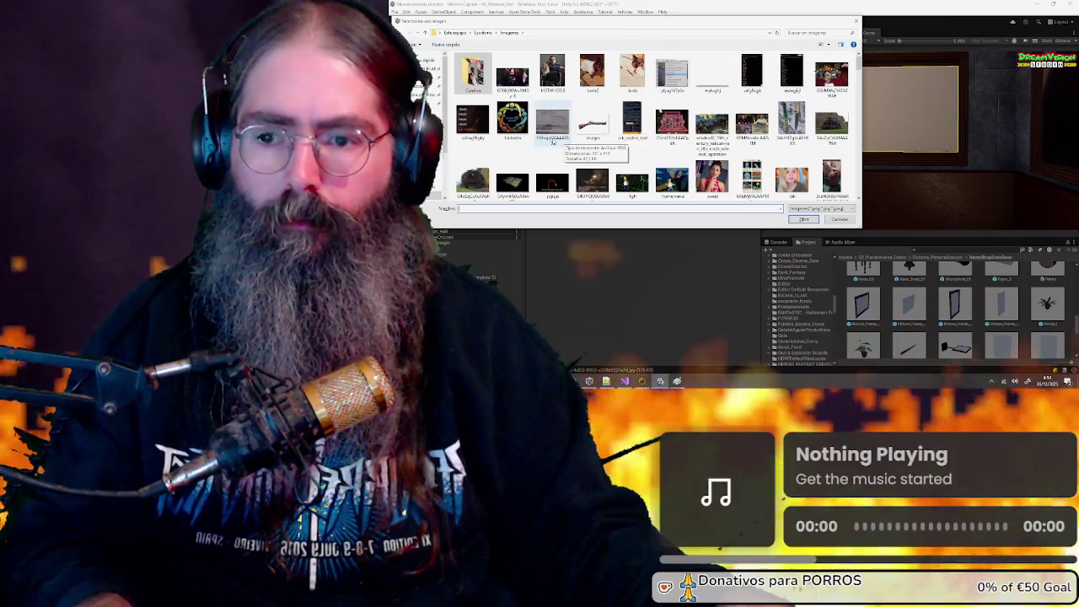
{"action": "scroll", "coordinate": [697, 102], "scroll_direction": "down", "scroll_amount": 1}
{"action": "scroll", "coordinate": [697, 102], "scroll_direction": "down", "scroll_amount": 2}
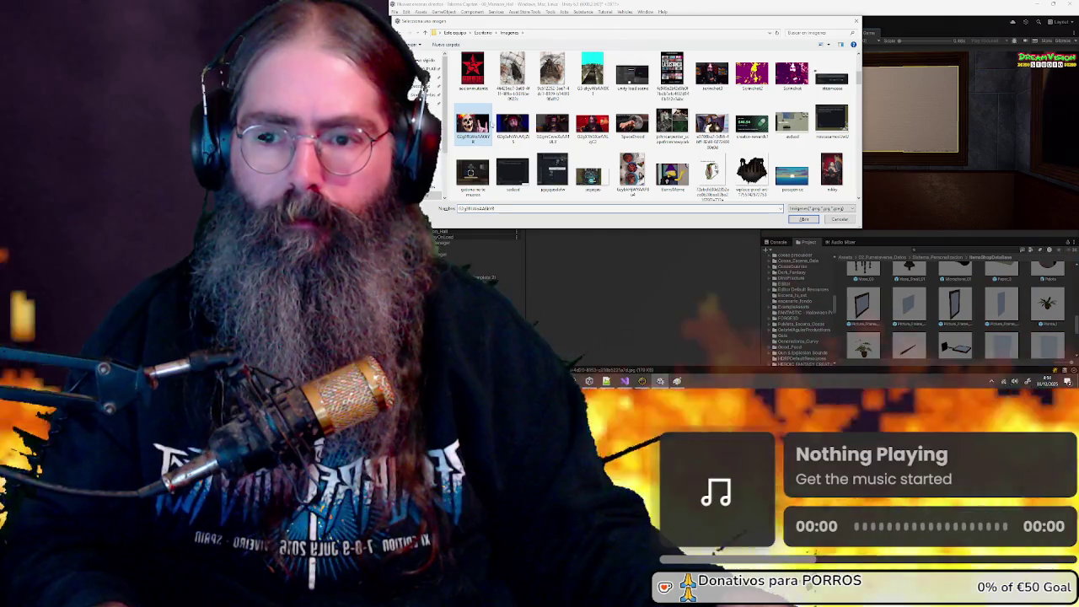
{"action": "scroll", "coordinate": [655, 160], "scroll_direction": "up", "scroll_amount": 3}
{"action": "double_click", "coordinate": [655, 160]}
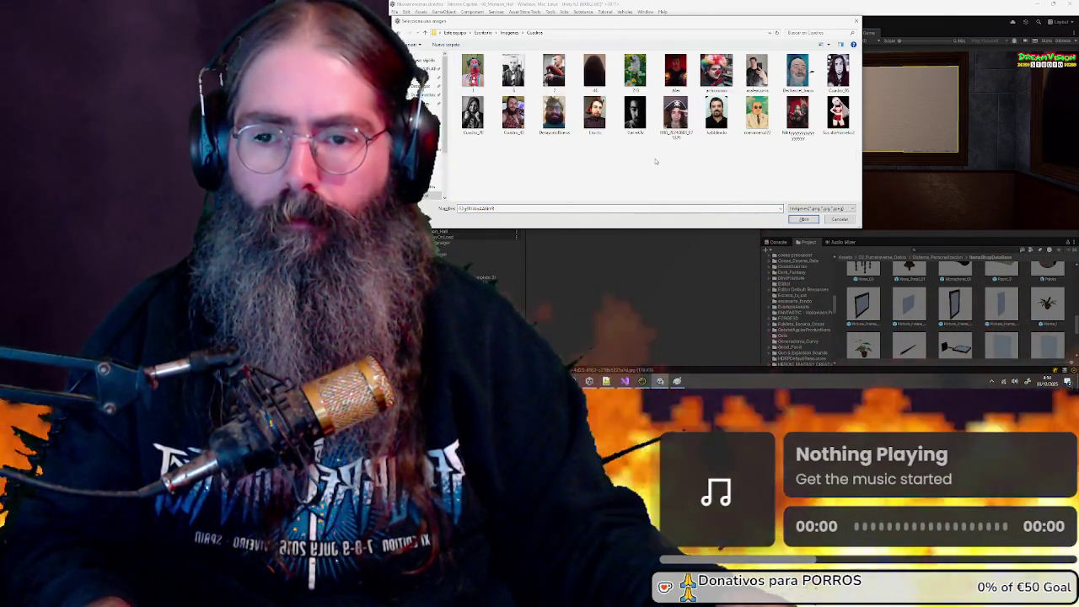
{"action": "key", "text": "ctrl+v"}
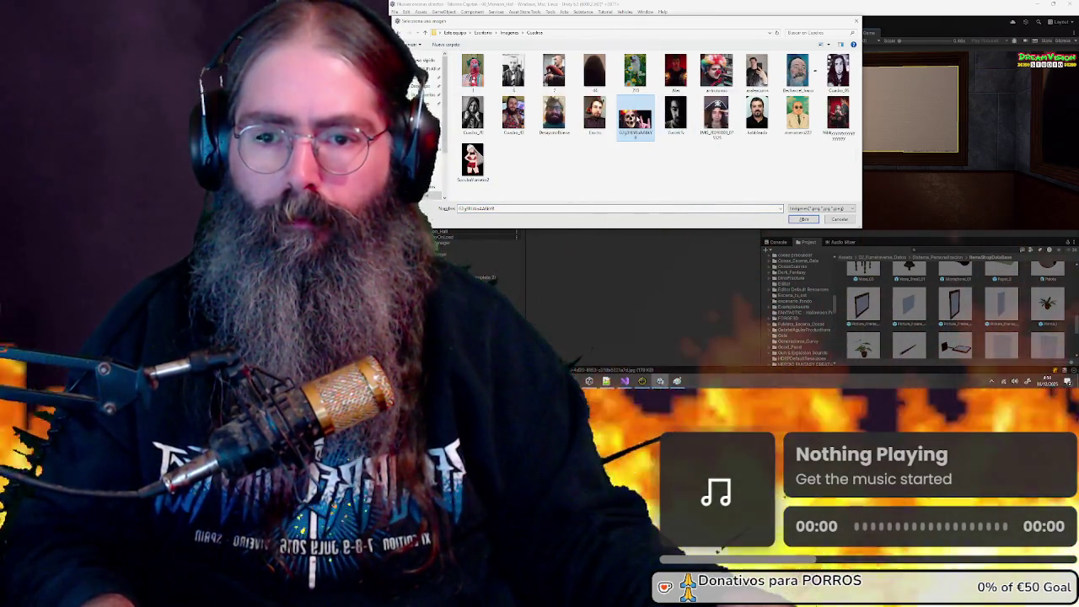
{"action": "key", "text": "Return"}
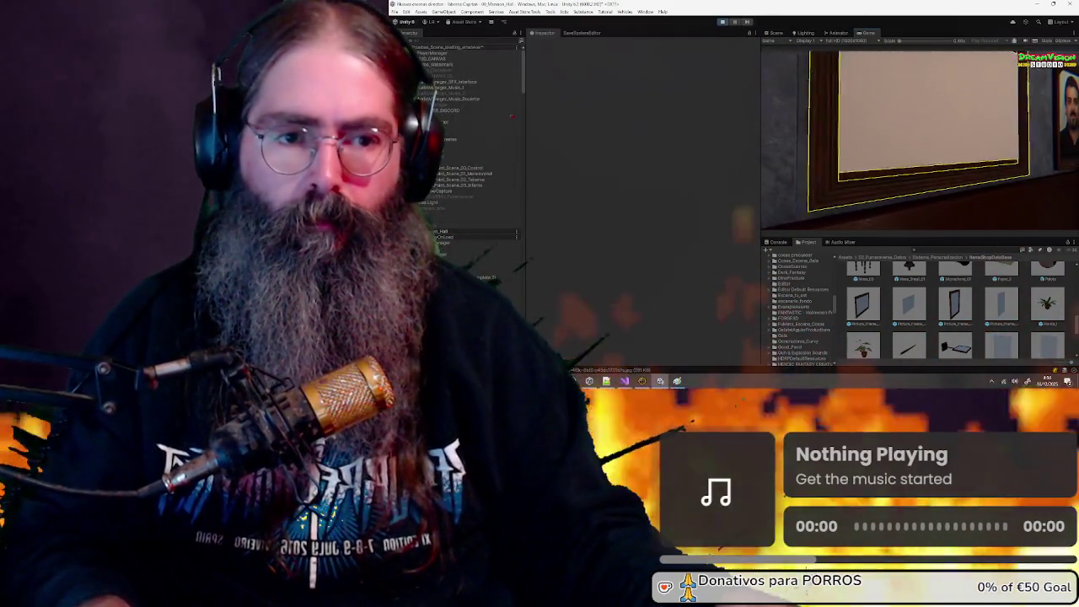
Hang the skull portrait and the DespuesBueno bearded portrait in the next hallway frames
{"action": "key", "text": "e"}
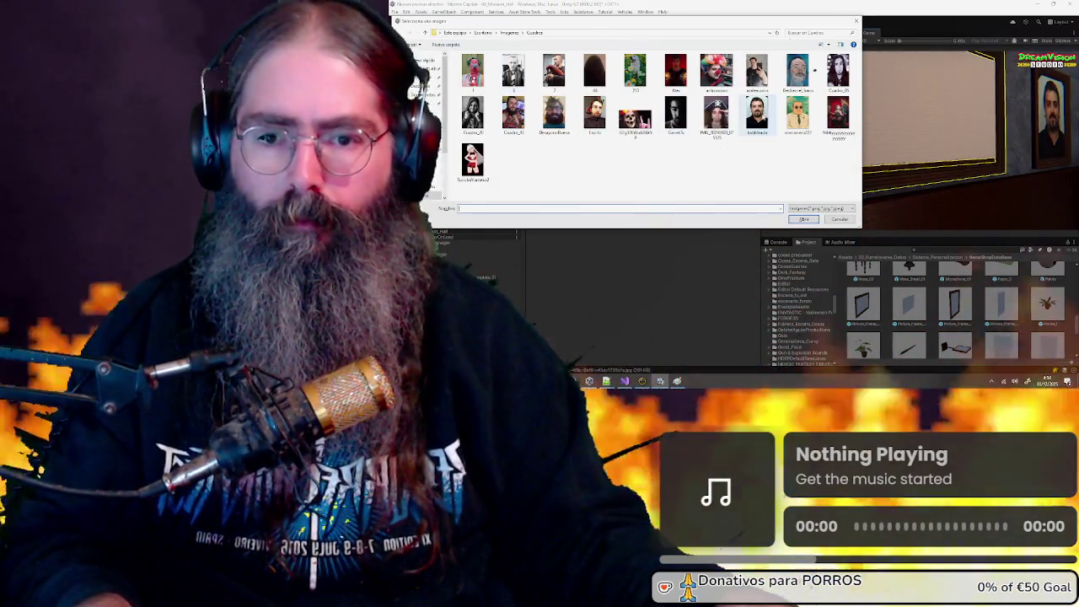
{"action": "key", "text": "Return"}
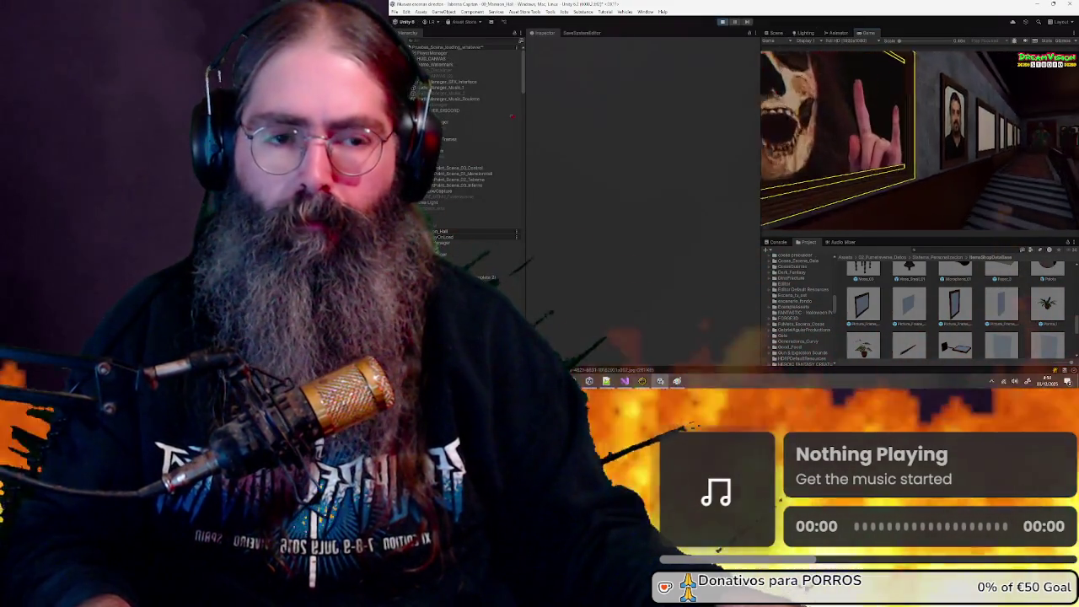
{"action": "key", "text": "e"}
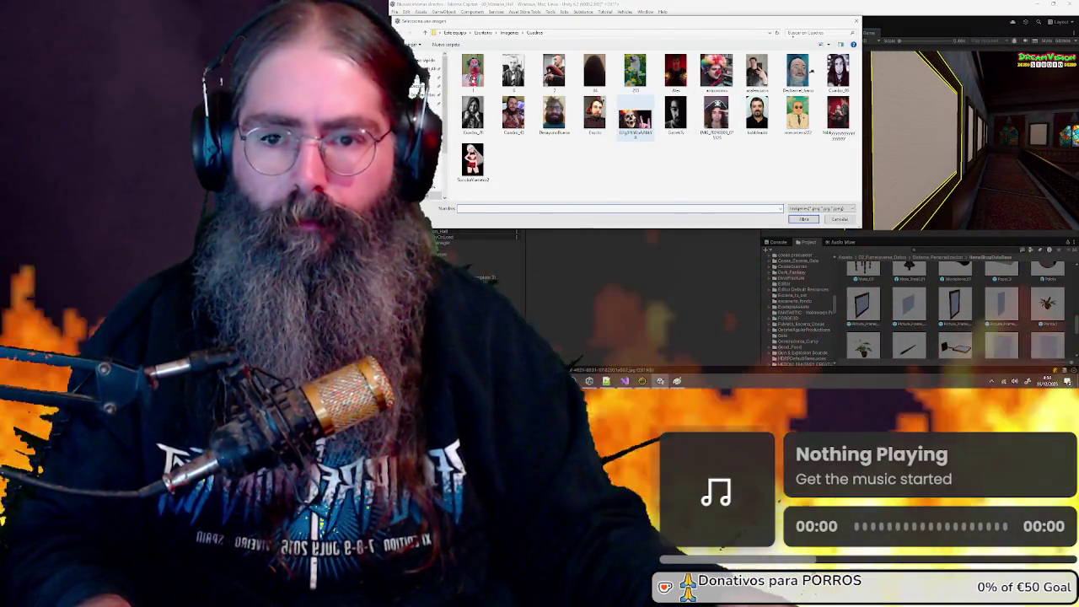
{"action": "double_click", "coordinate": [635, 118]}
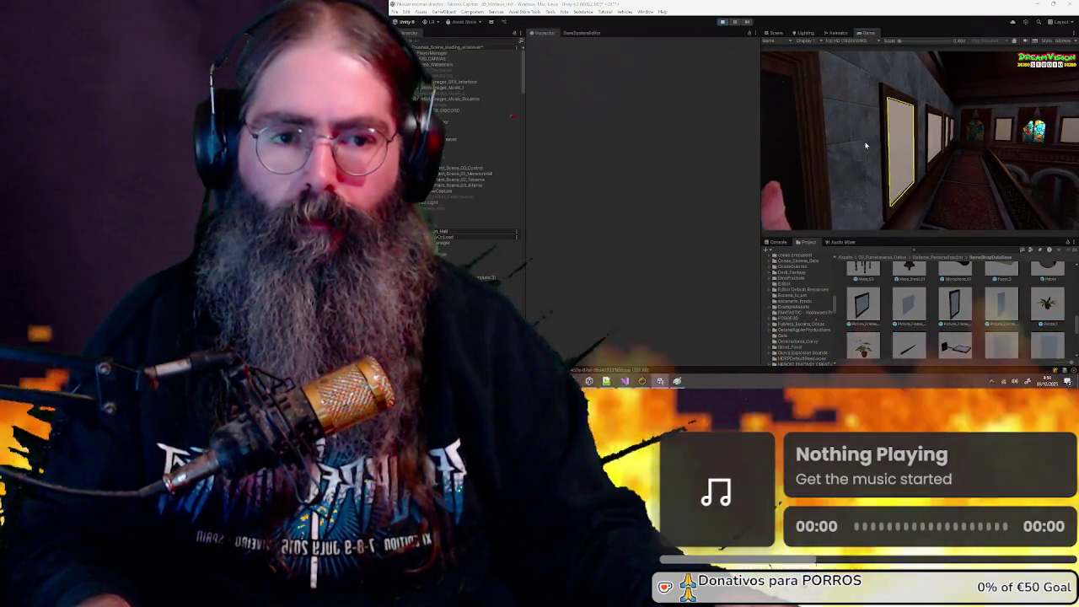
{"action": "key", "text": "e"}
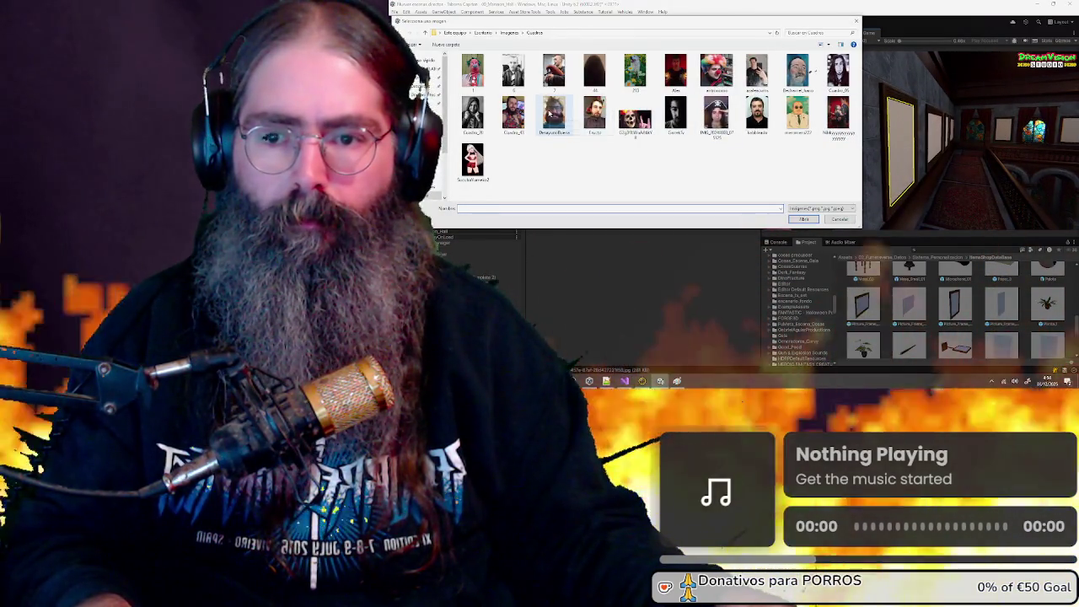
{"action": "double_click", "coordinate": [554, 112]}
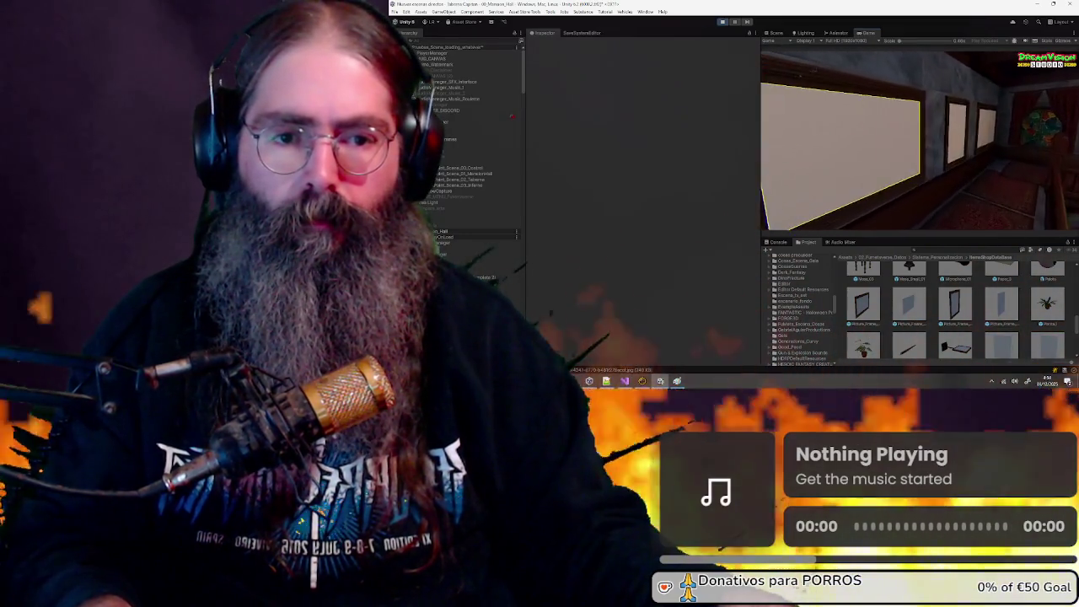
{"action": "key", "text": "e"}
{"action": "double_click", "coordinate": [635, 116]}
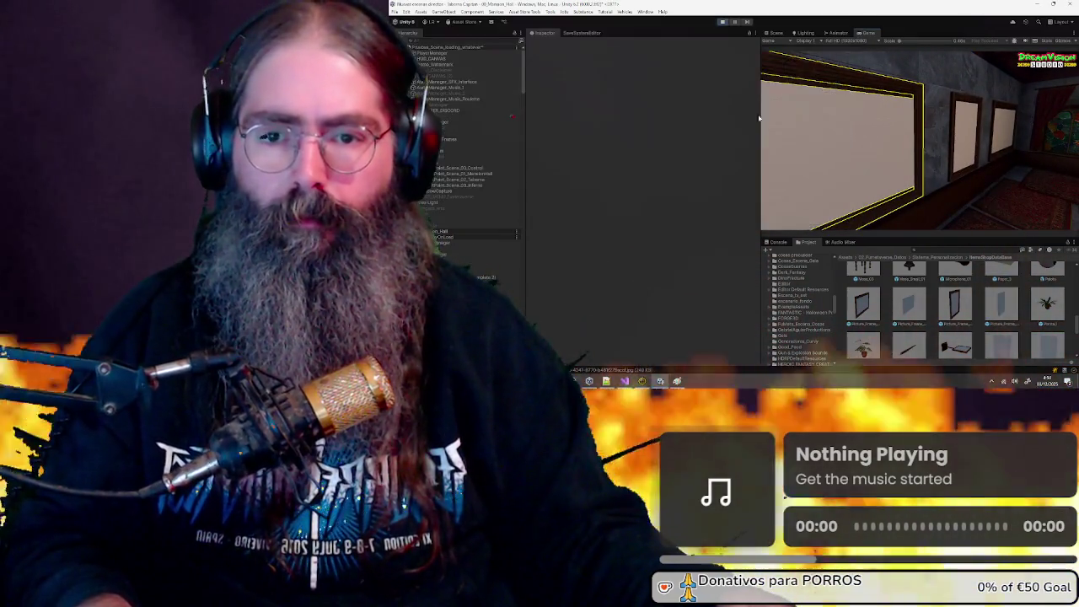
Fill more frames with the red Alex, skull, black-and-white and Cuadros_45 portraits, then choose the skull again
{"action": "key", "text": "e"}
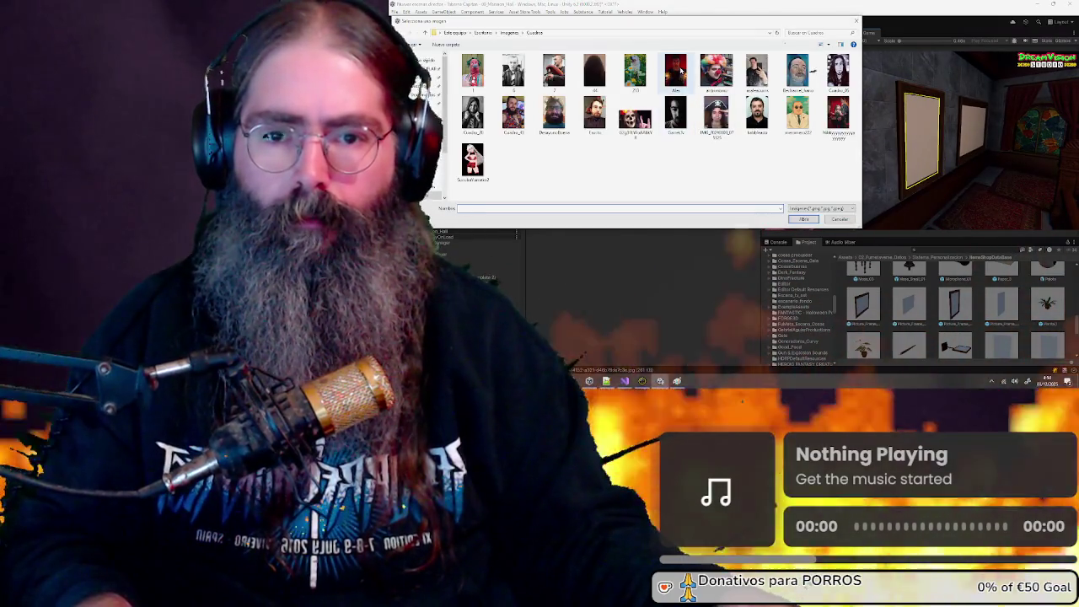
{"action": "double_click", "coordinate": [677, 70]}
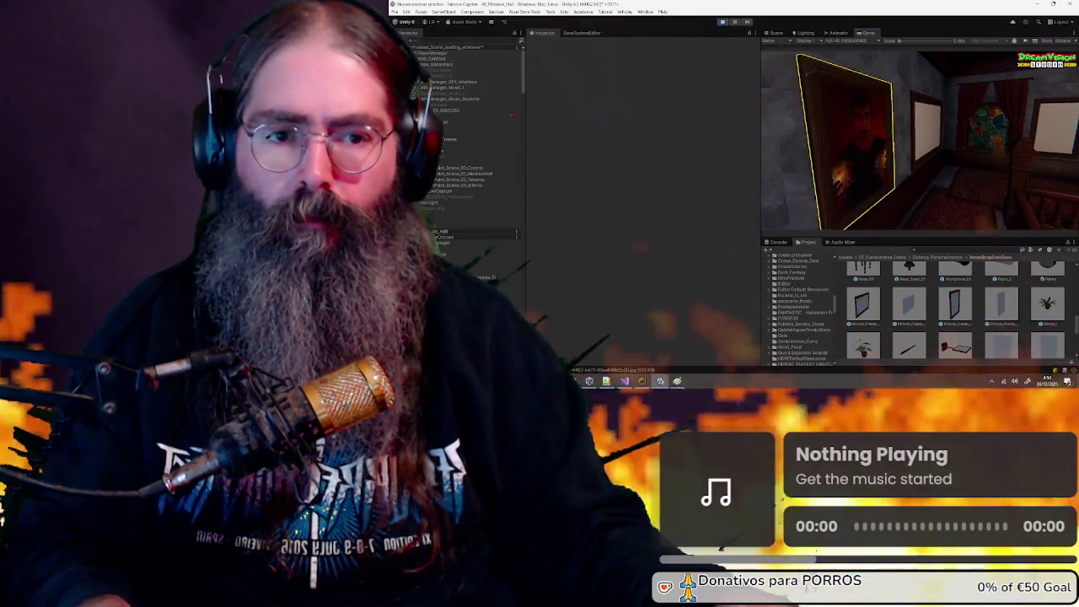
{"action": "key", "text": "e"}
{"action": "double_click", "coordinate": [632, 117]}
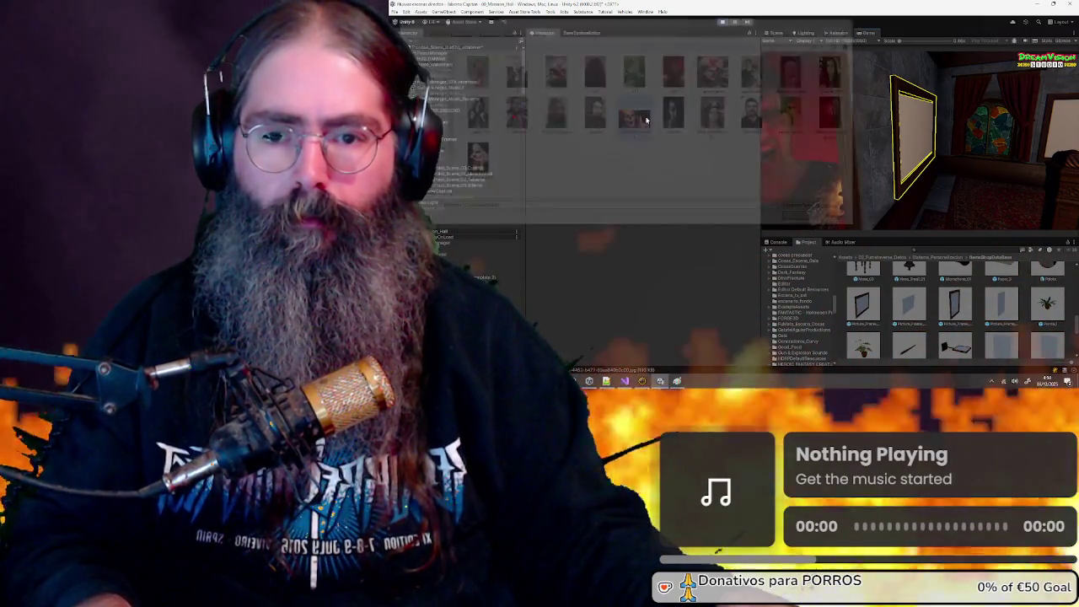
{"action": "key", "text": "w"}
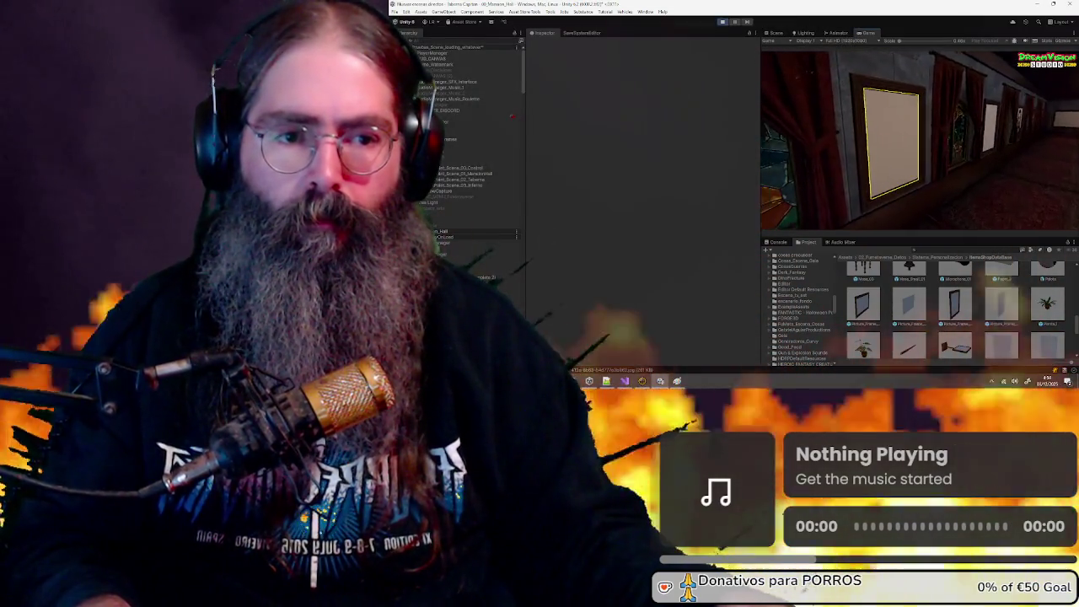
{"action": "key", "text": "e"}
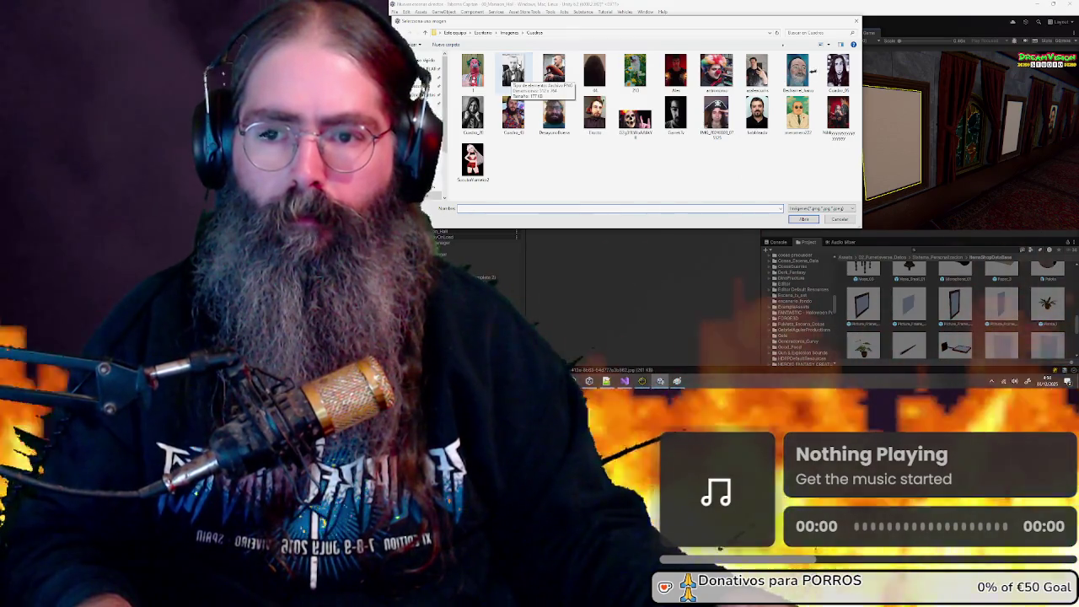
{"action": "double_click", "coordinate": [513, 71]}
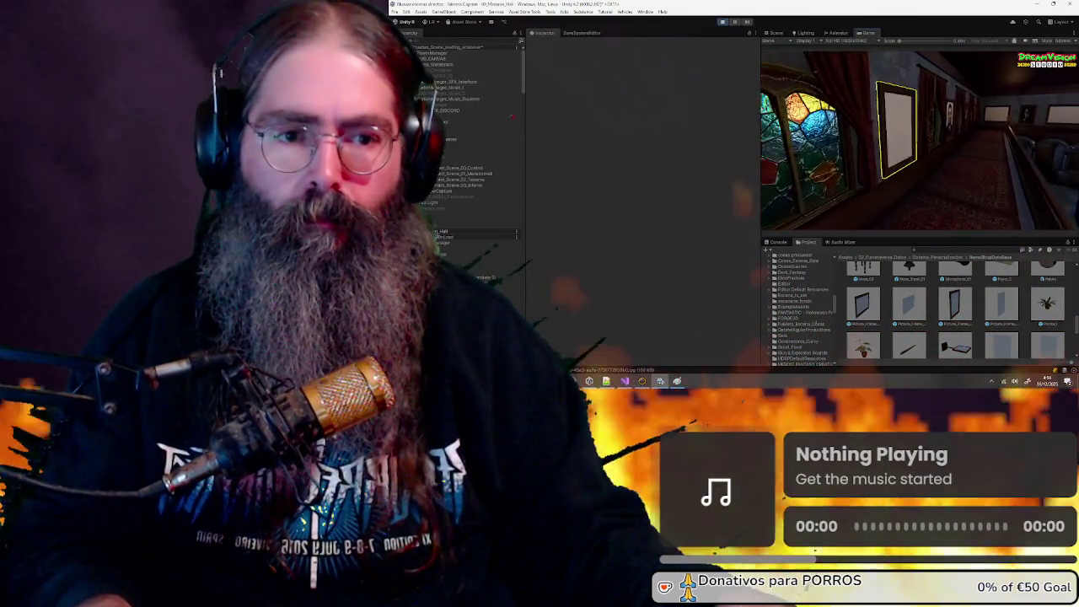
{"action": "key", "text": "e"}
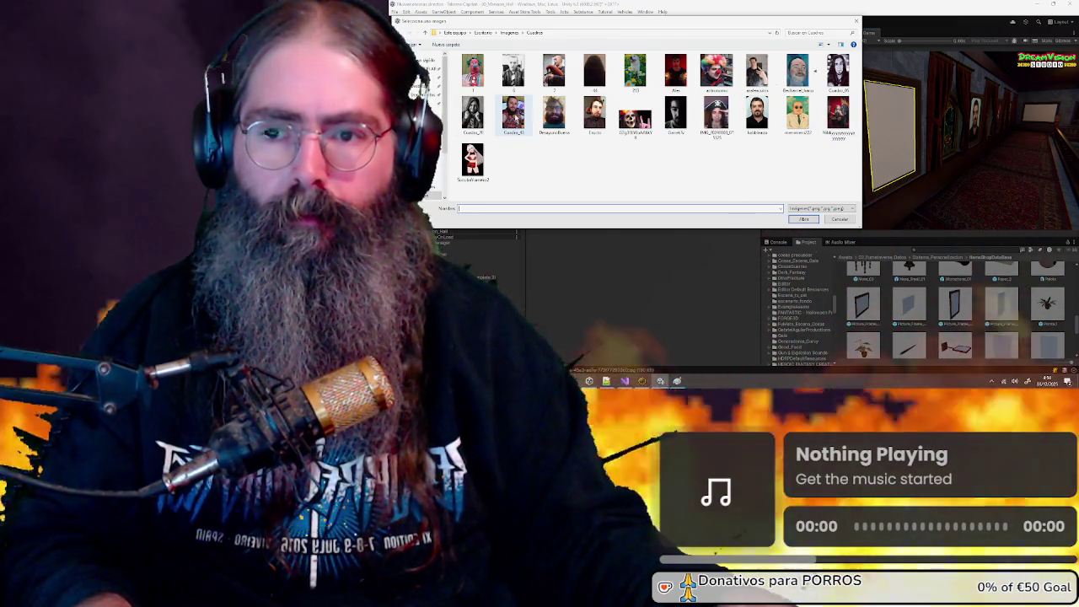
{"action": "double_click", "coordinate": [513, 113]}
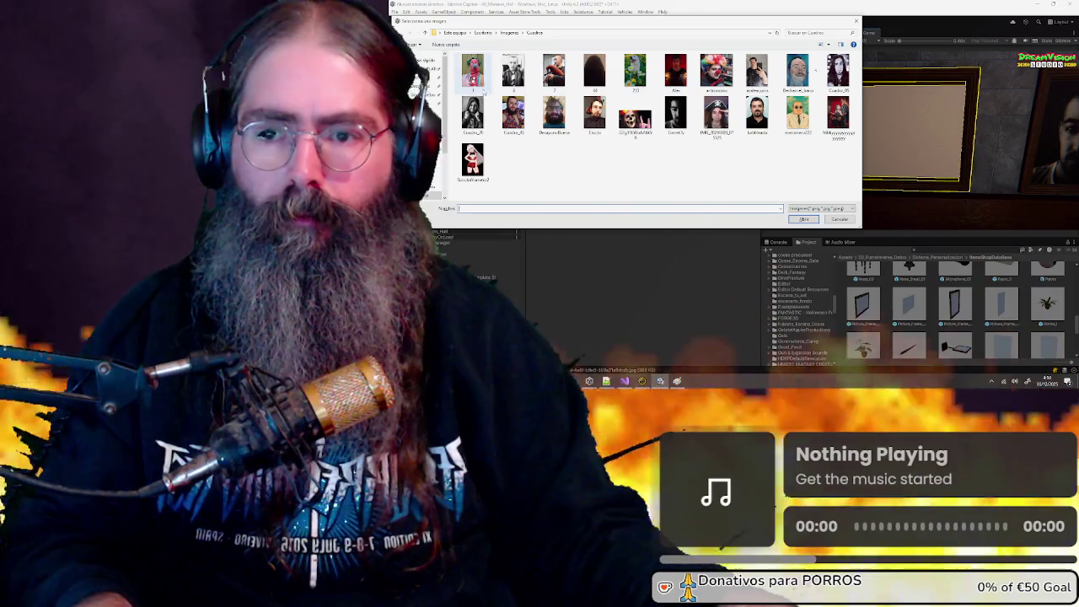
{"action": "left_click", "coordinate": [635, 118]}
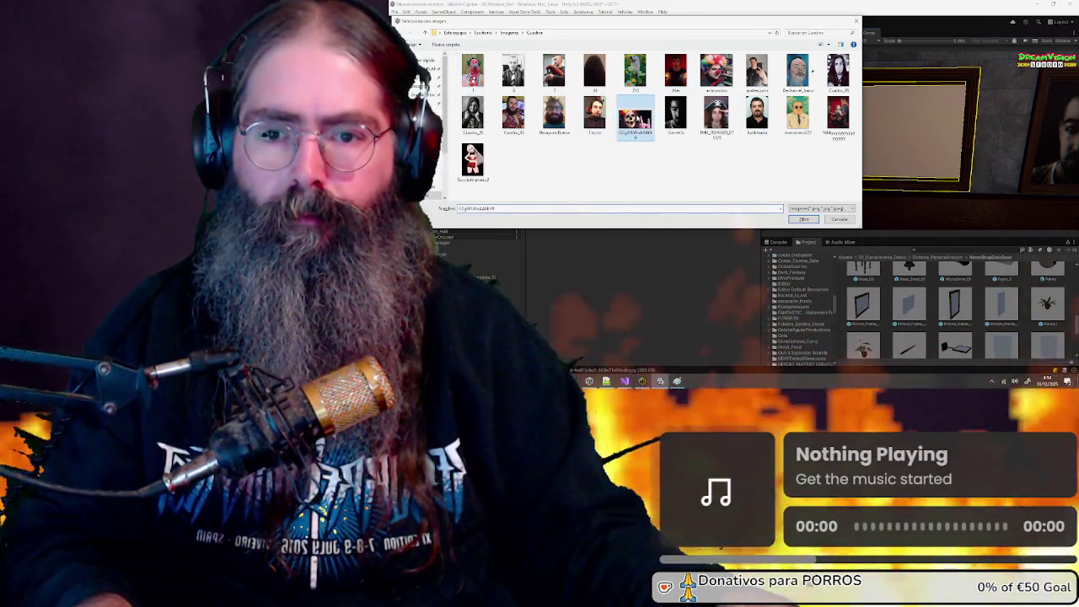
{"action": "key", "text": "Return"}
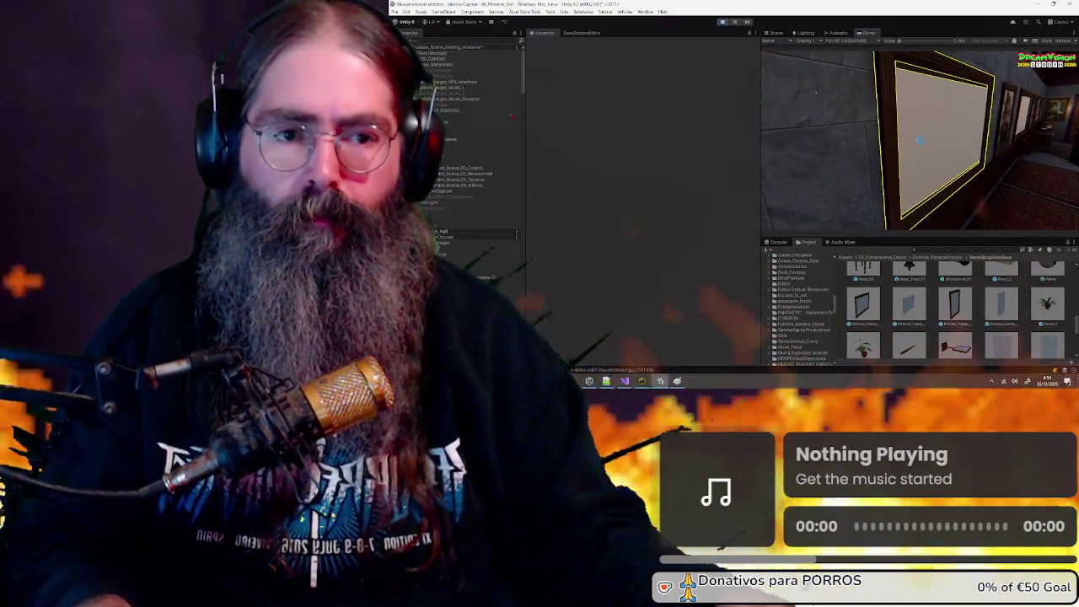
Try the yellow-and-magenta and purple images in the hall frames, then swap in a different image
{"action": "left_click", "coordinate": [920, 140]}
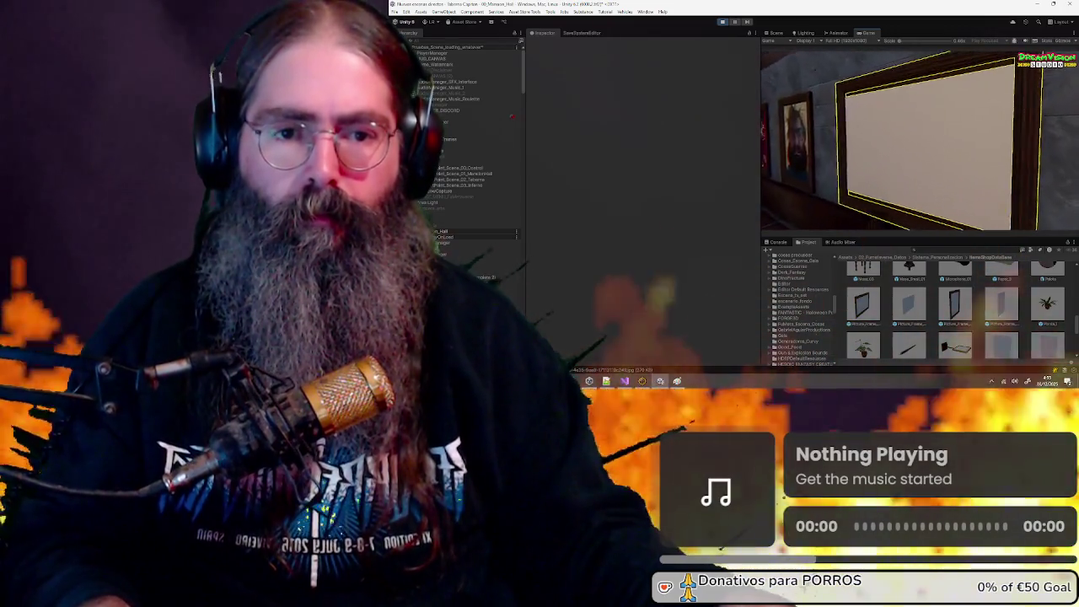
{"action": "key", "text": "e"}
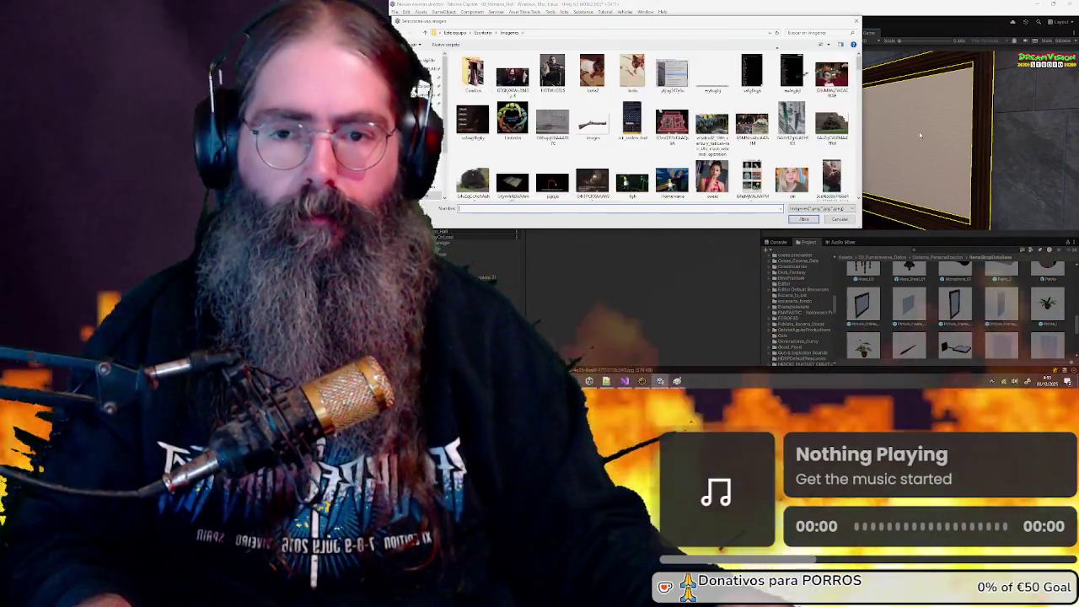
{"action": "scroll", "coordinate": [709, 106], "scroll_direction": "down", "scroll_amount": 5}
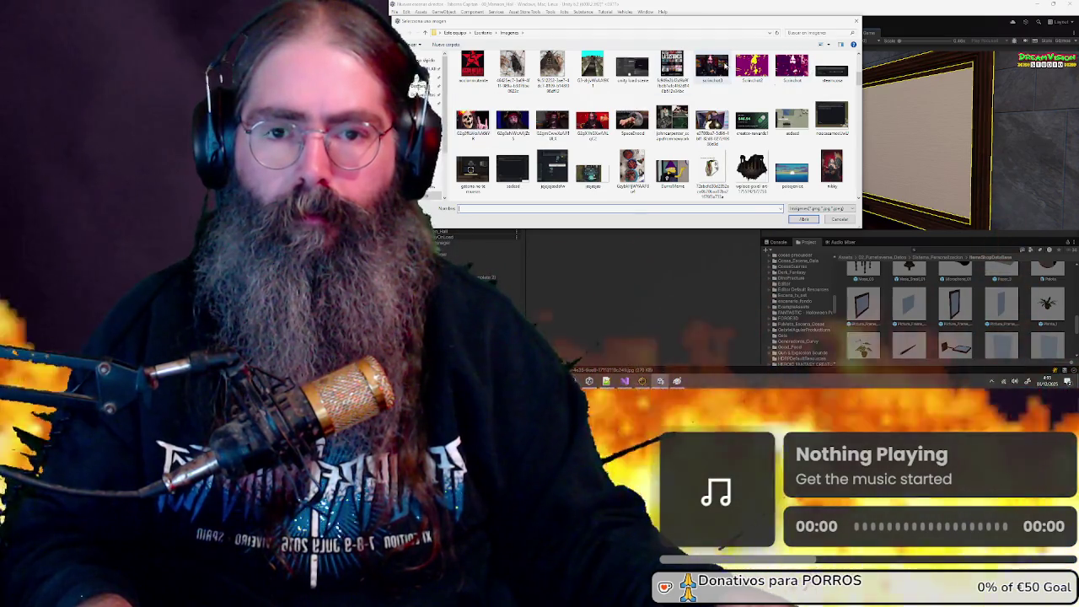
{"action": "double_click", "coordinate": [752, 67]}
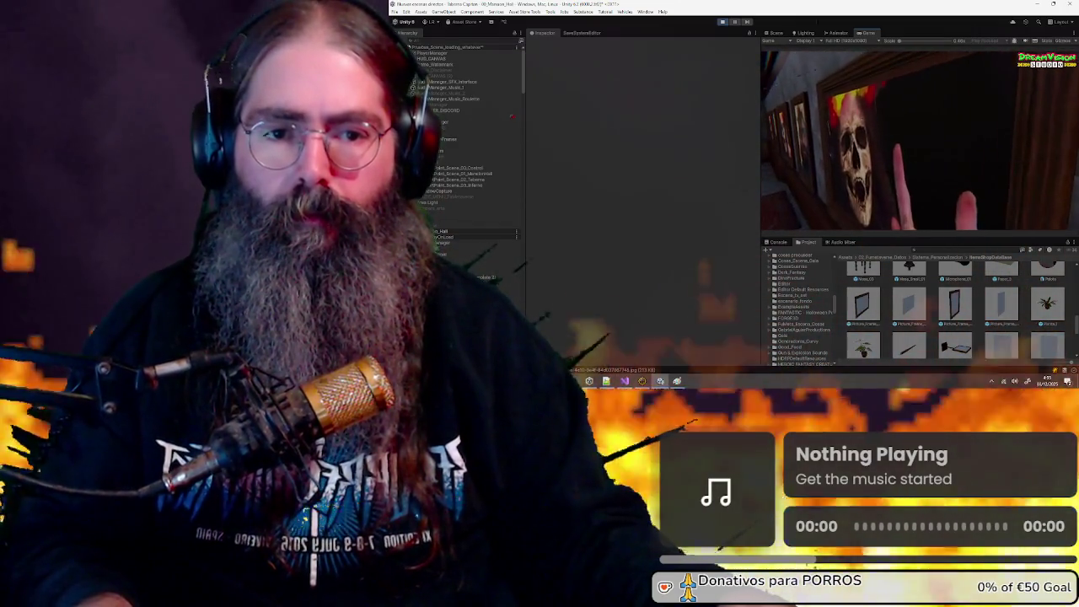
{"action": "key", "text": "e"}
{"action": "scroll", "coordinate": [613, 124], "scroll_direction": "down", "scroll_amount": 3}
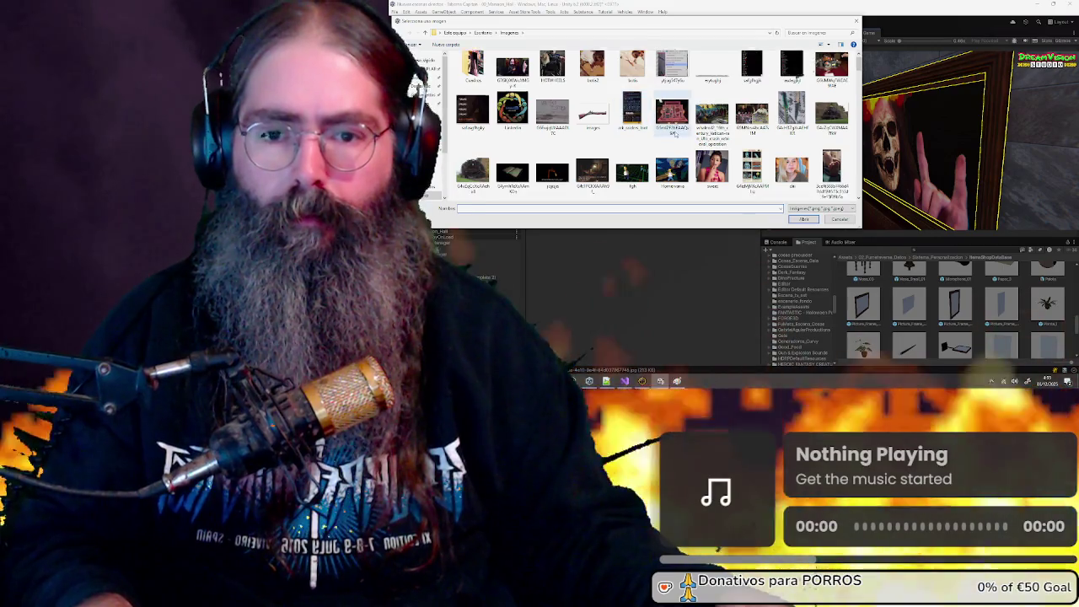
{"action": "double_click", "coordinate": [753, 122]}
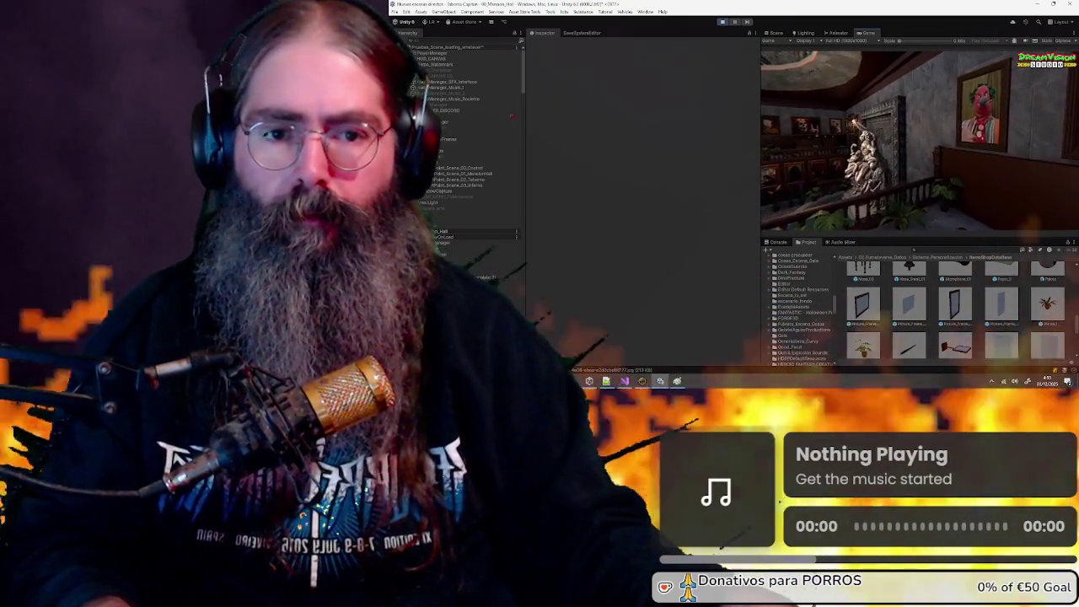
{"action": "left_click", "coordinate": [921, 144]}
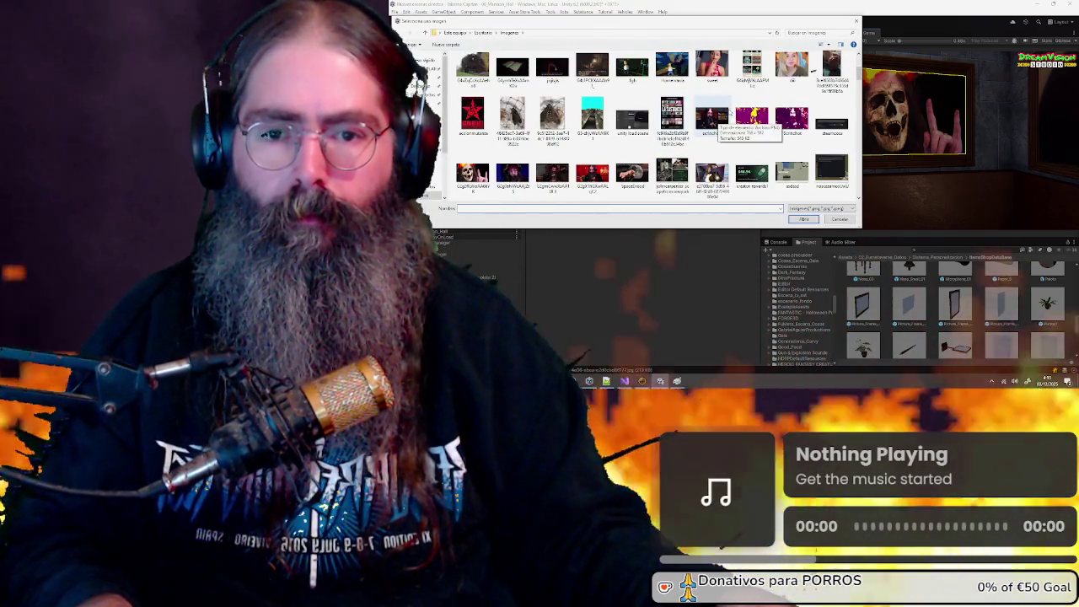
{"action": "double_click", "coordinate": [792, 120]}
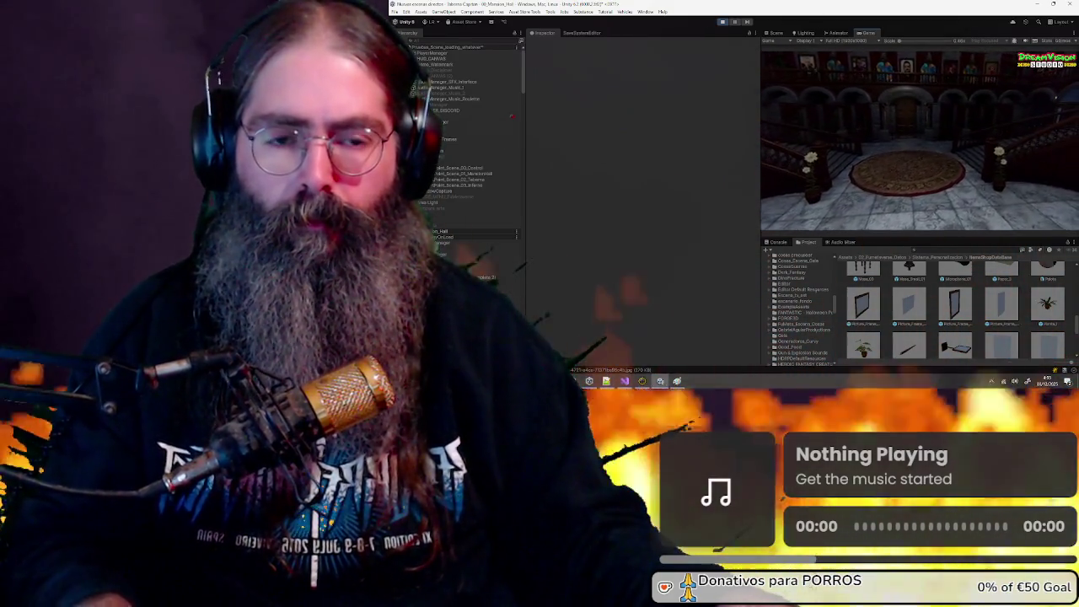
Save the game through Save/Load > Save Game, close the menus and stop play mode
{"action": "key", "text": "Escape"}
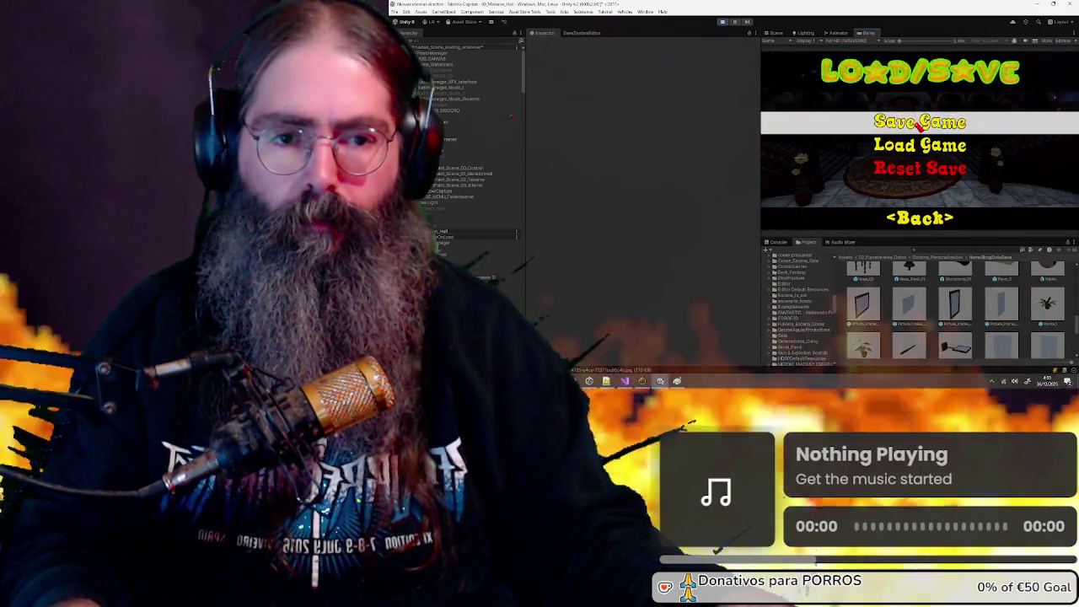
{"action": "left_click", "coordinate": [917, 124]}
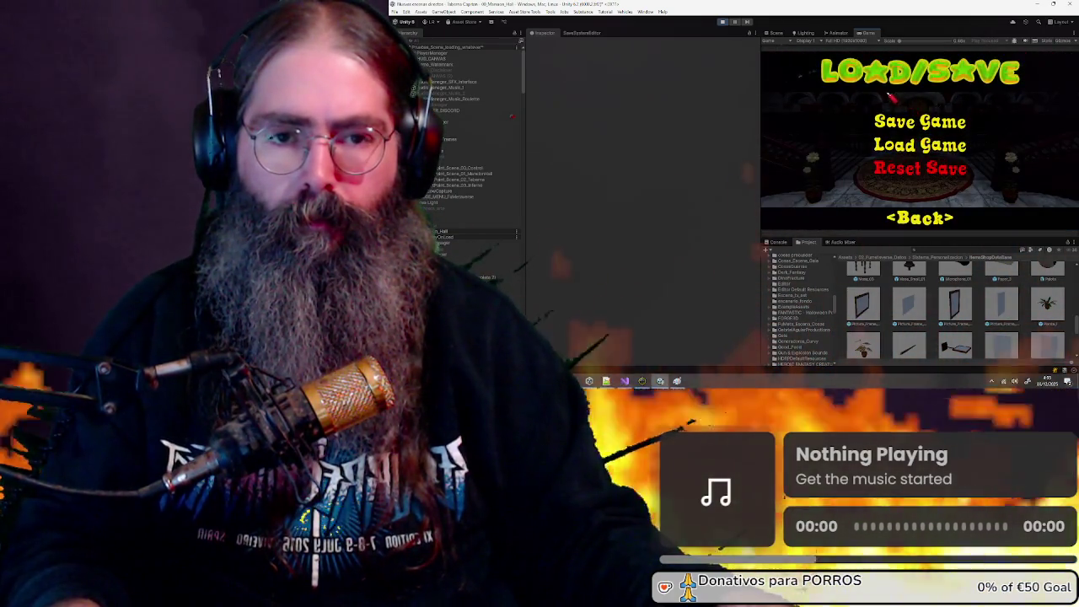
{"action": "left_click", "coordinate": [915, 212]}
{"action": "key", "text": "Escape"}
{"action": "key", "text": "Escape"}
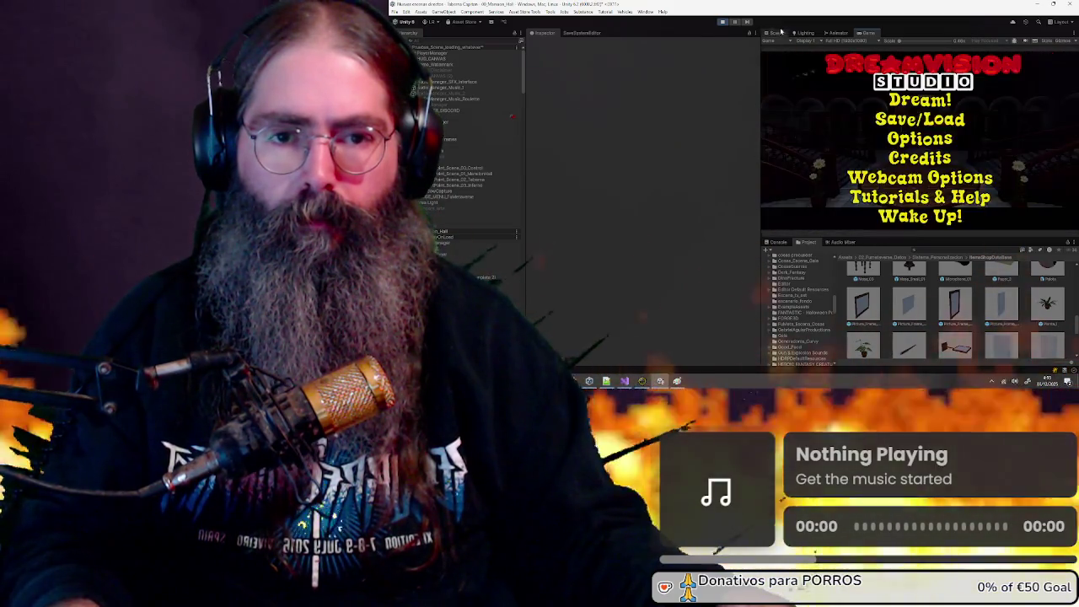
{"action": "left_click", "coordinate": [725, 23]}
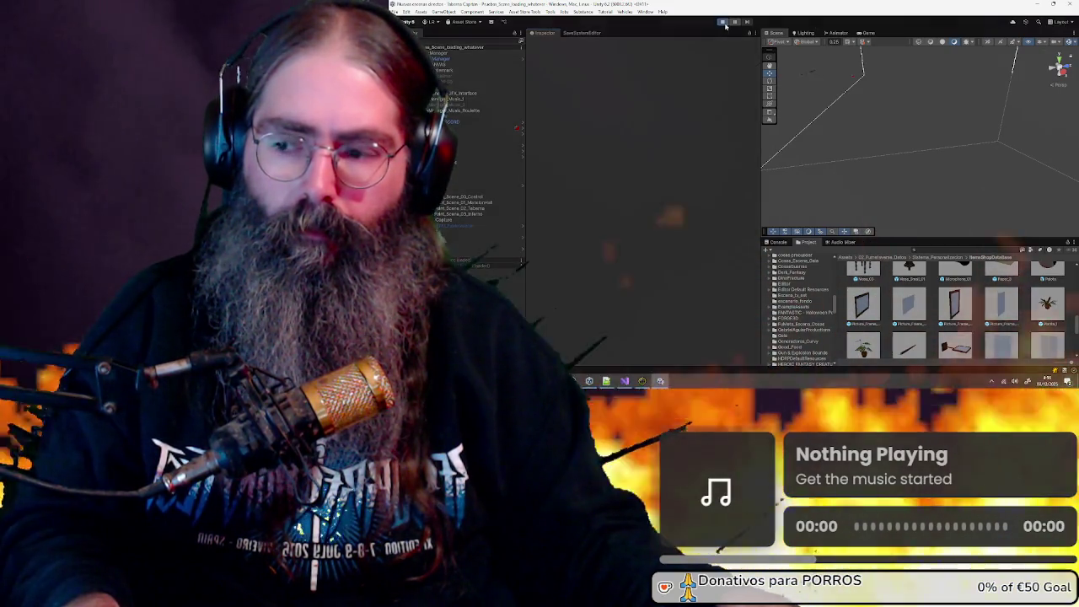
Enter play mode again with the Play button to reach the DreamVision Studio main menu
{"action": "left_click", "coordinate": [723, 22]}
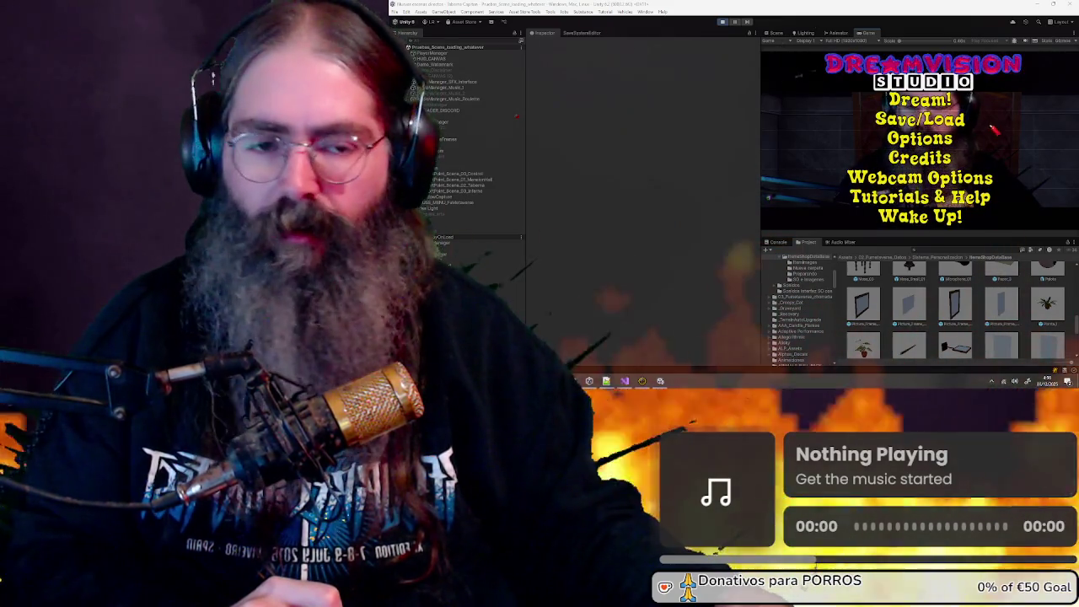
Choose Dream! to enter the mansion hall, then pick Load Game from the Load/Save menu
{"action": "key", "text": "Return"}
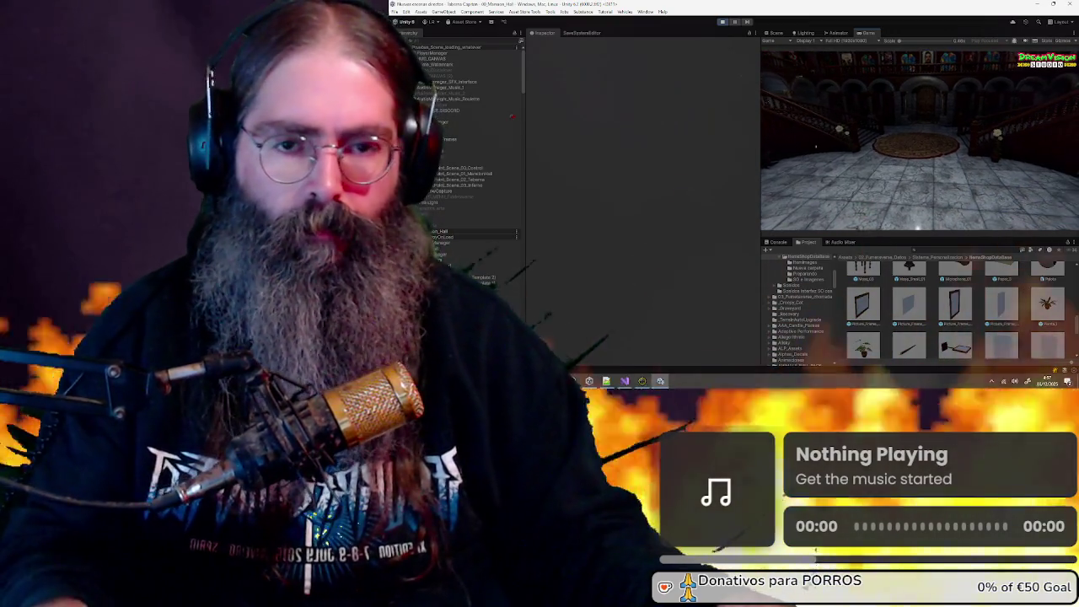
{"action": "key", "text": "Escape"}
{"action": "left_click", "coordinate": [922, 144]}
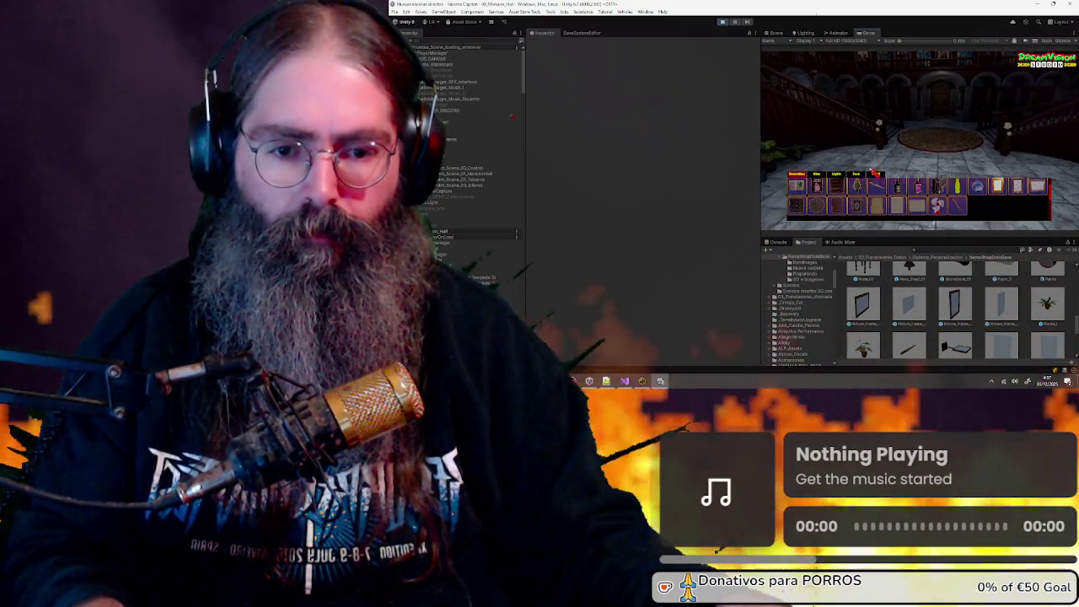
Show the Console tab and clear its log
{"action": "left_click", "coordinate": [777, 243]}
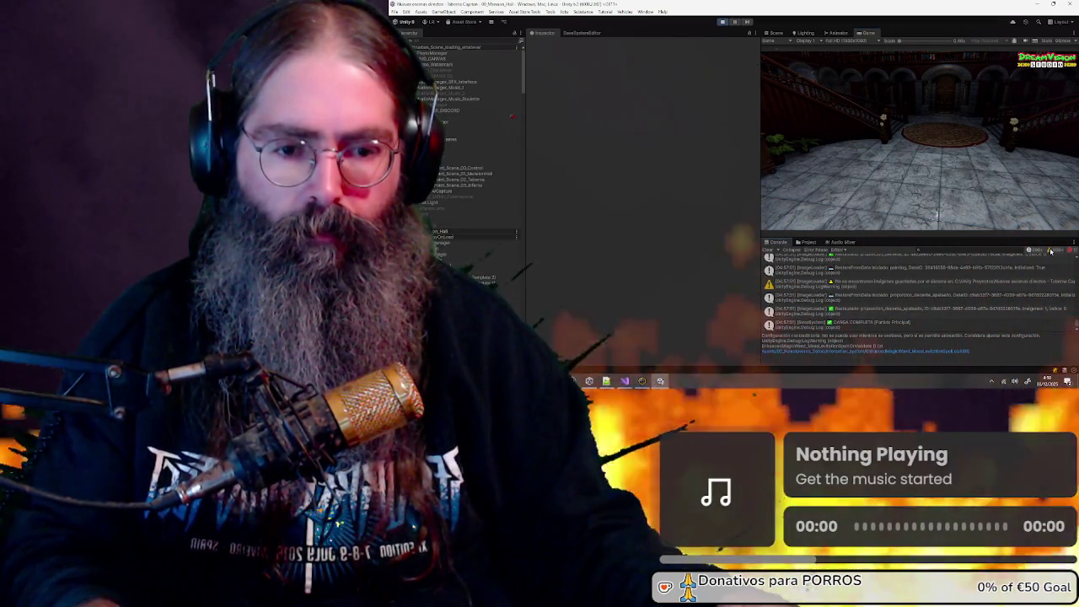
{"action": "scroll", "coordinate": [994, 296], "scroll_direction": "down", "scroll_amount": 1}
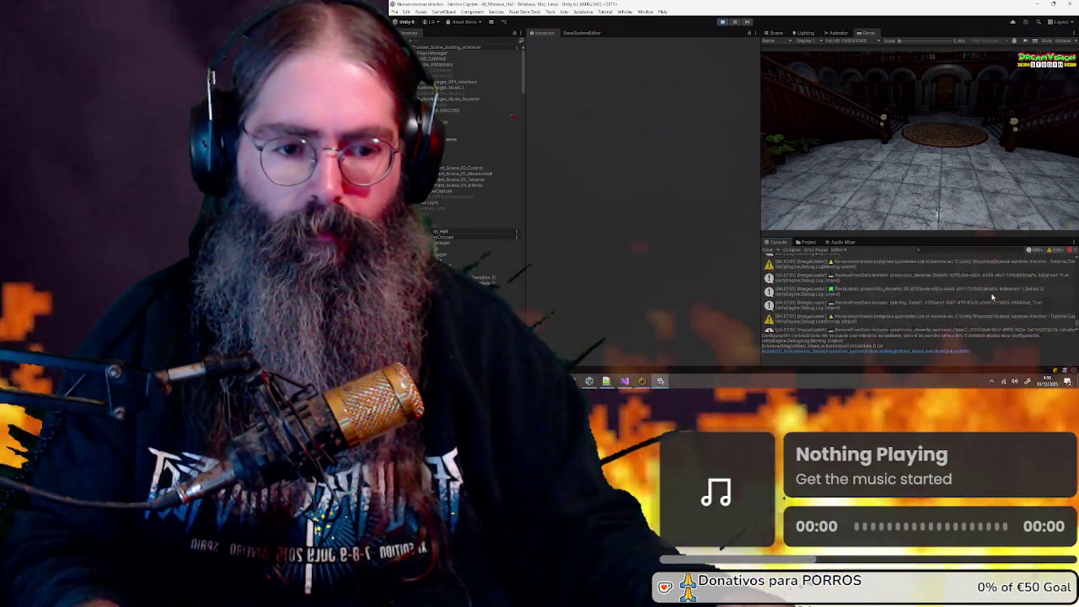
{"action": "left_click", "coordinate": [765, 251]}
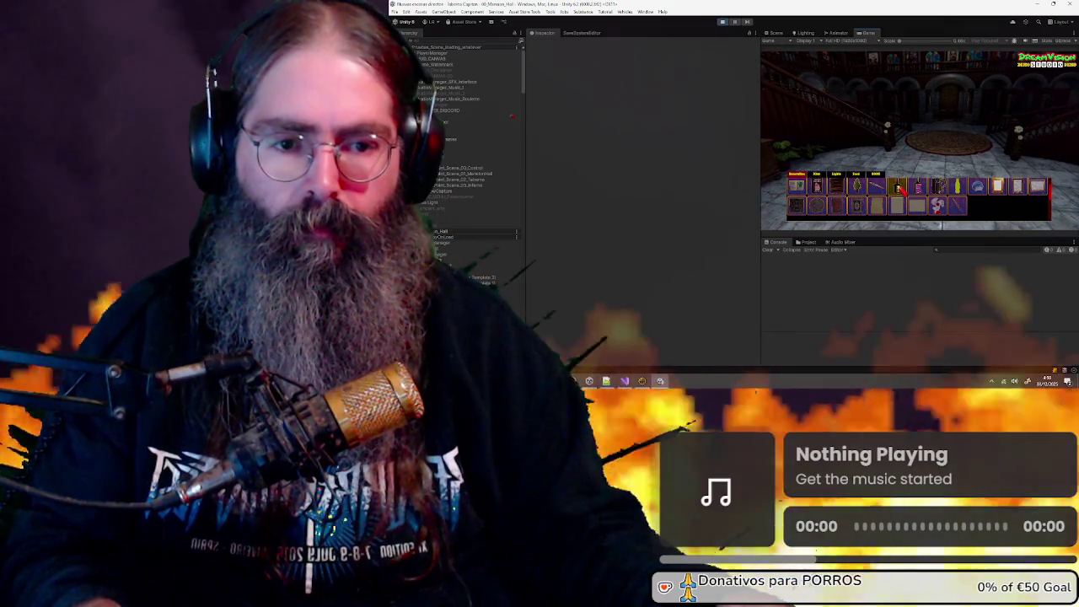
Pick a decoration from the inventory and place it on the hall floor, then bring up Load/Save
{"action": "left_click", "coordinate": [918, 185]}
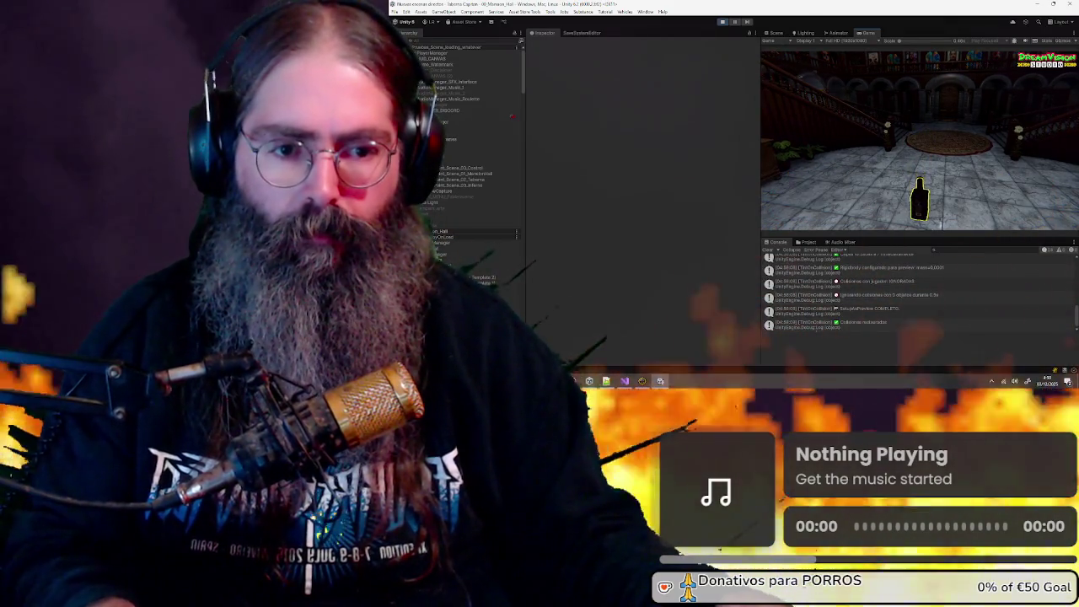
{"action": "left_click", "coordinate": [919, 203]}
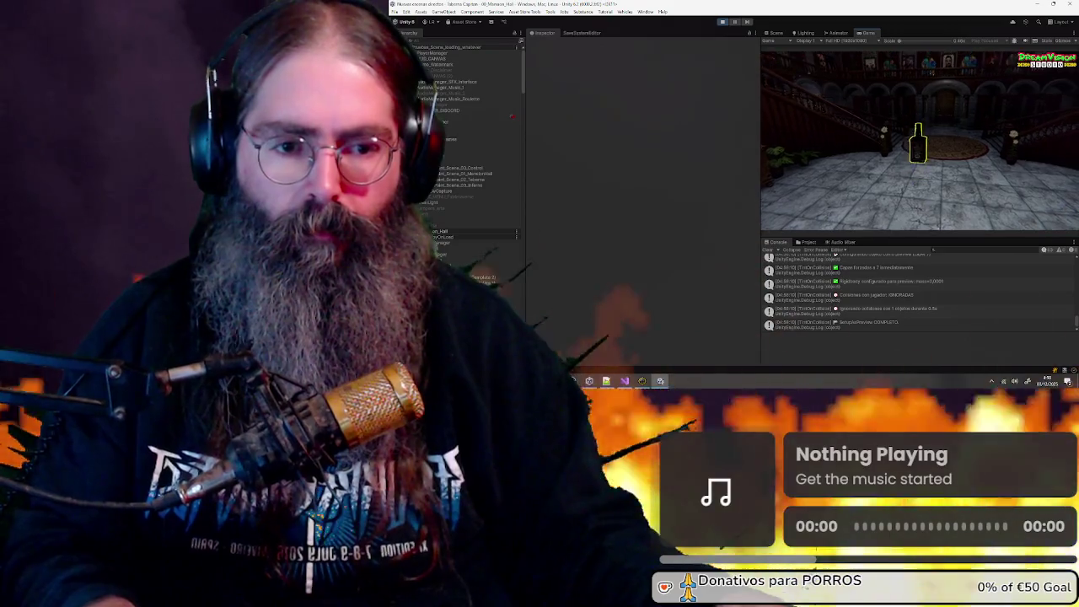
{"action": "left_click", "coordinate": [924, 145]}
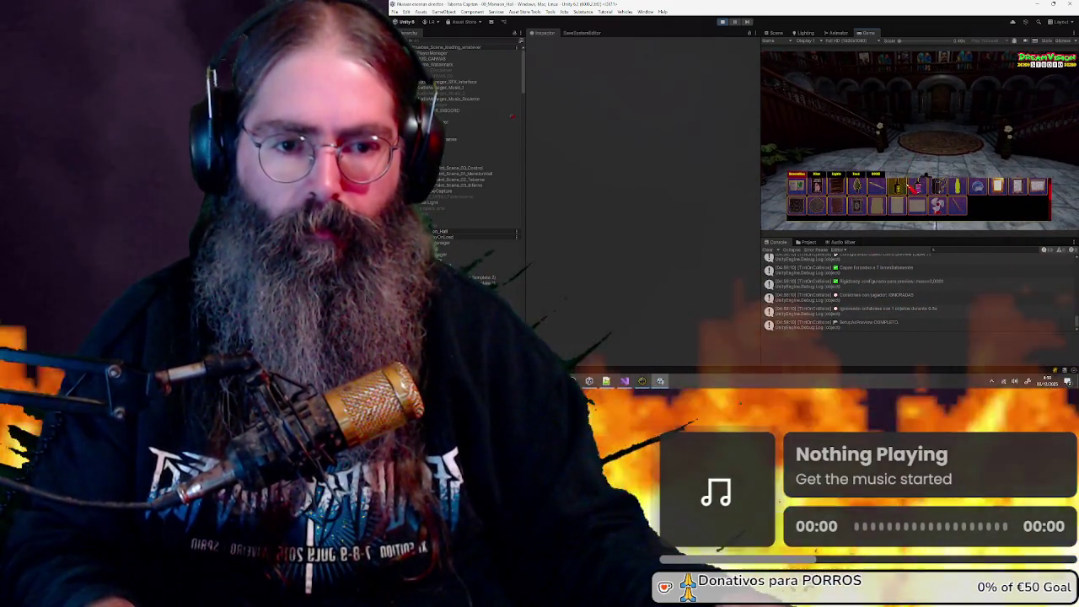
{"action": "left_click", "coordinate": [958, 185]}
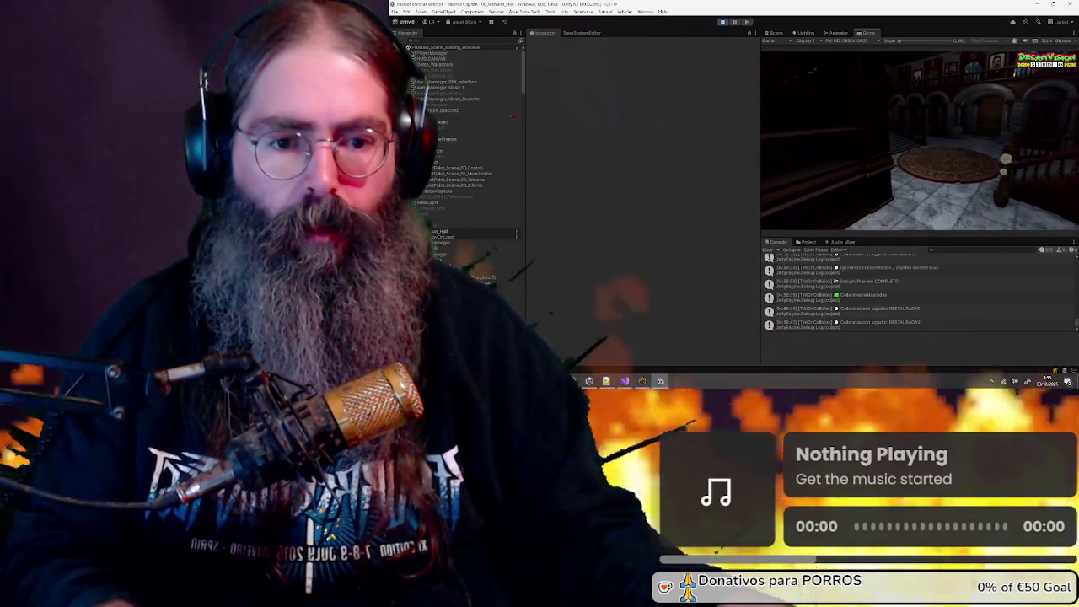
{"action": "key", "text": "b"}
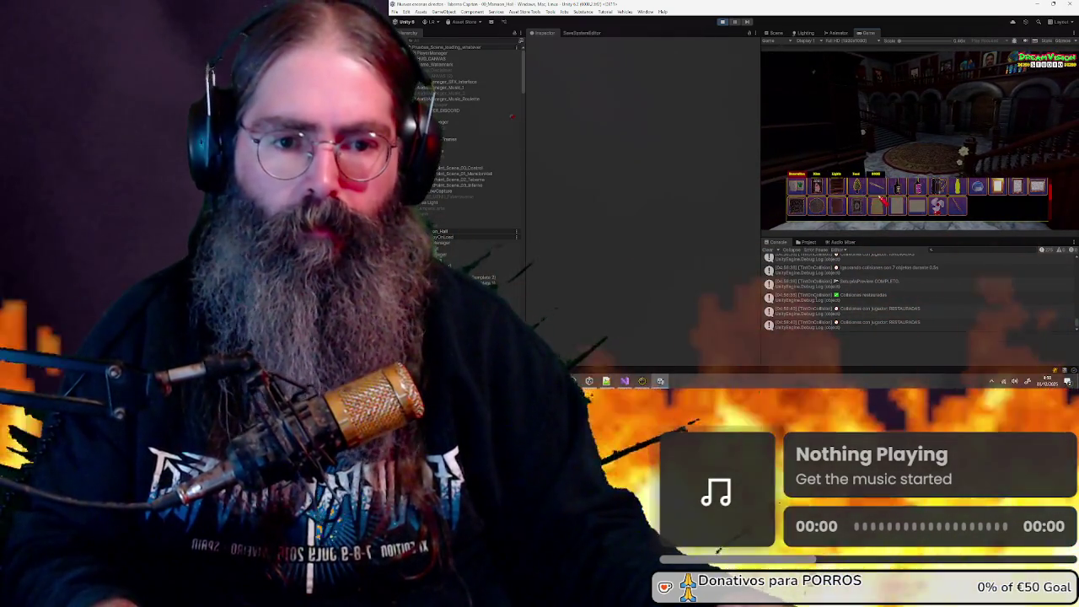
{"action": "key", "text": "1"}
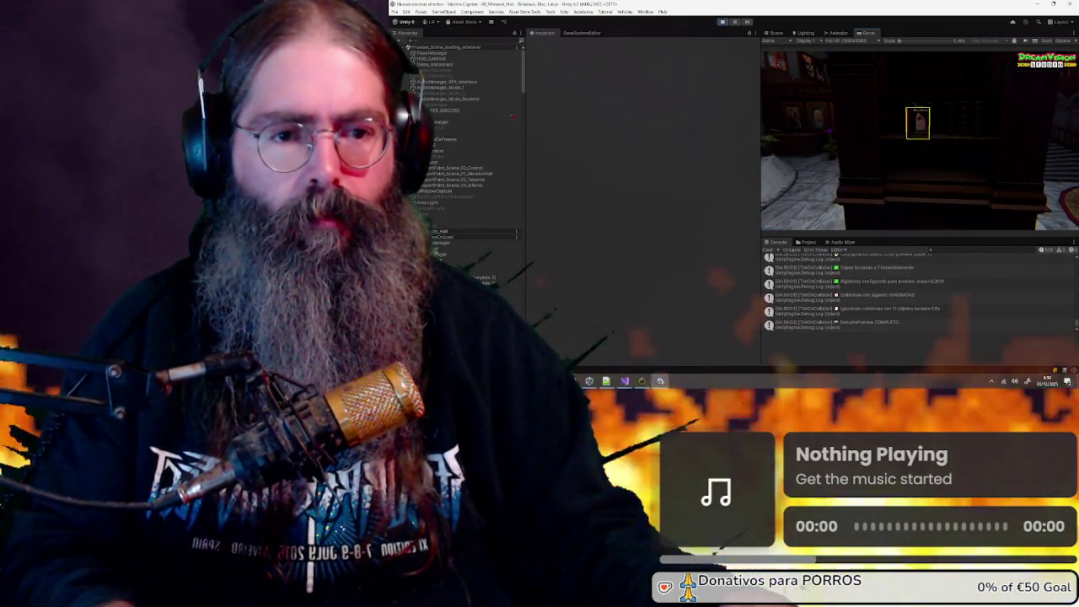
{"action": "key", "text": "Tab"}
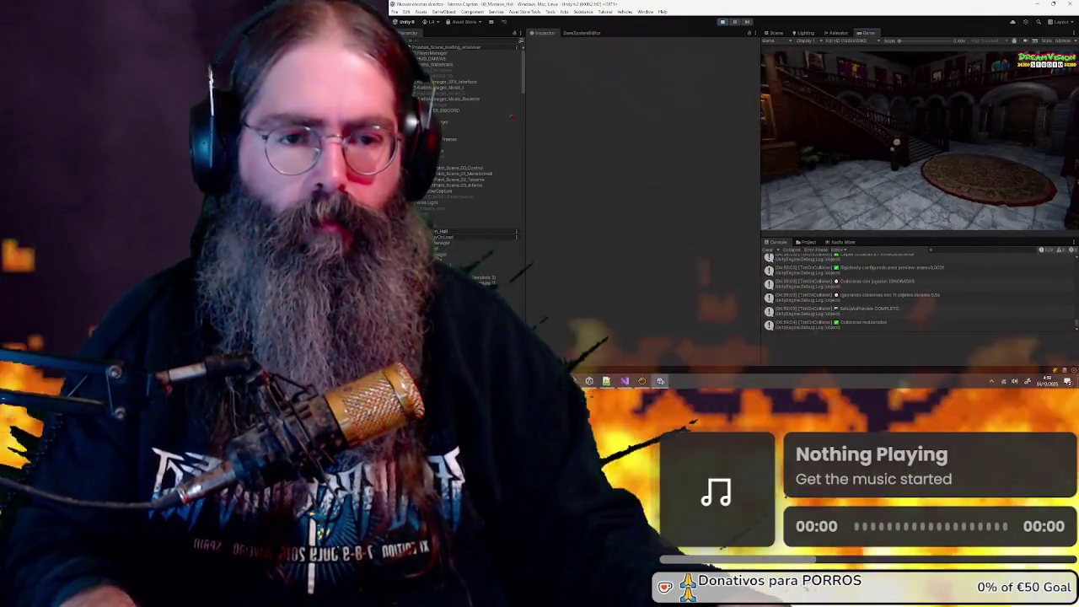
{"action": "key", "text": "Escape"}
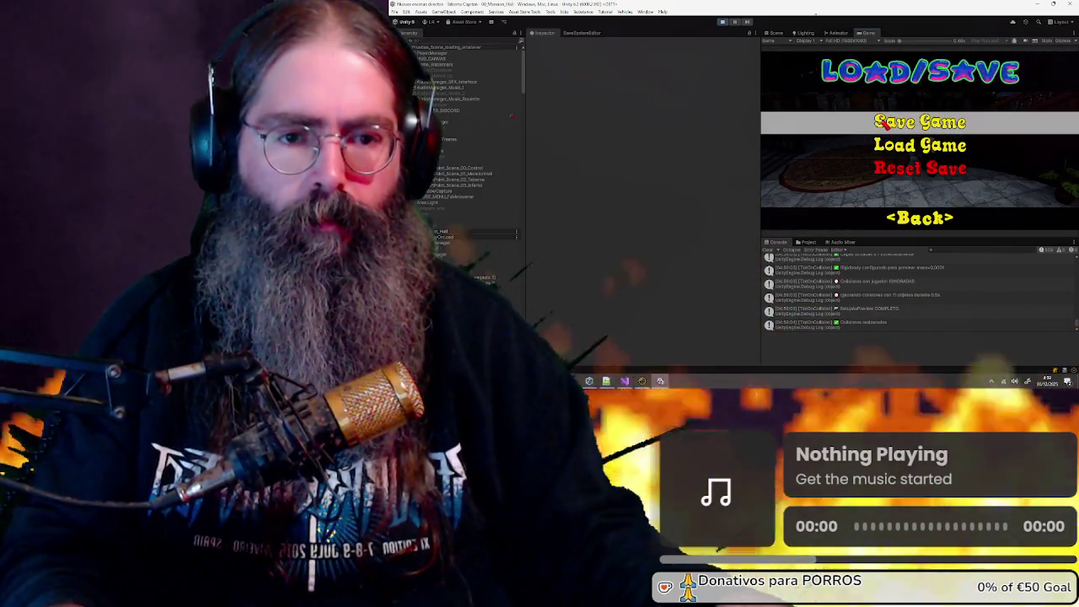
Load the saved game, back out through the menus to the main menu, and stop play mode
{"action": "left_click", "coordinate": [894, 145]}
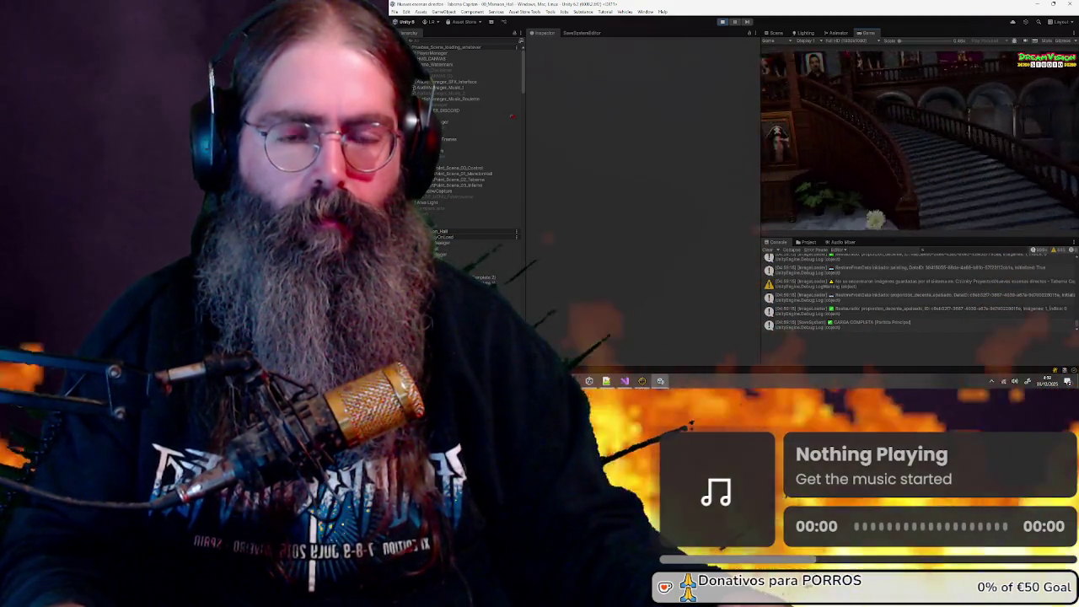
{"action": "key", "text": "Escape"}
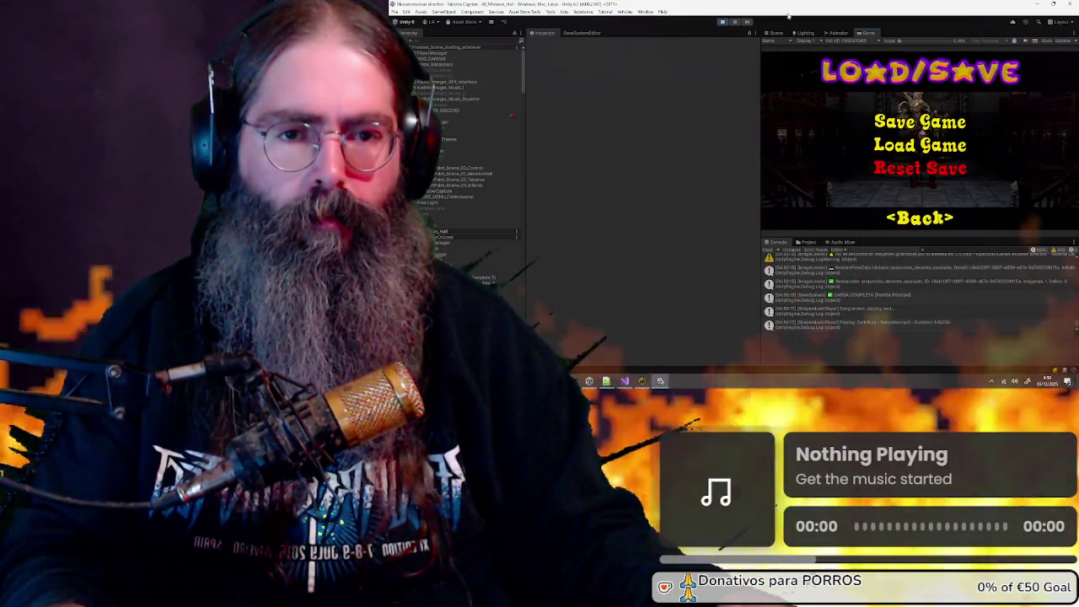
{"action": "key", "text": "Escape"}
{"action": "key", "text": "Escape"}
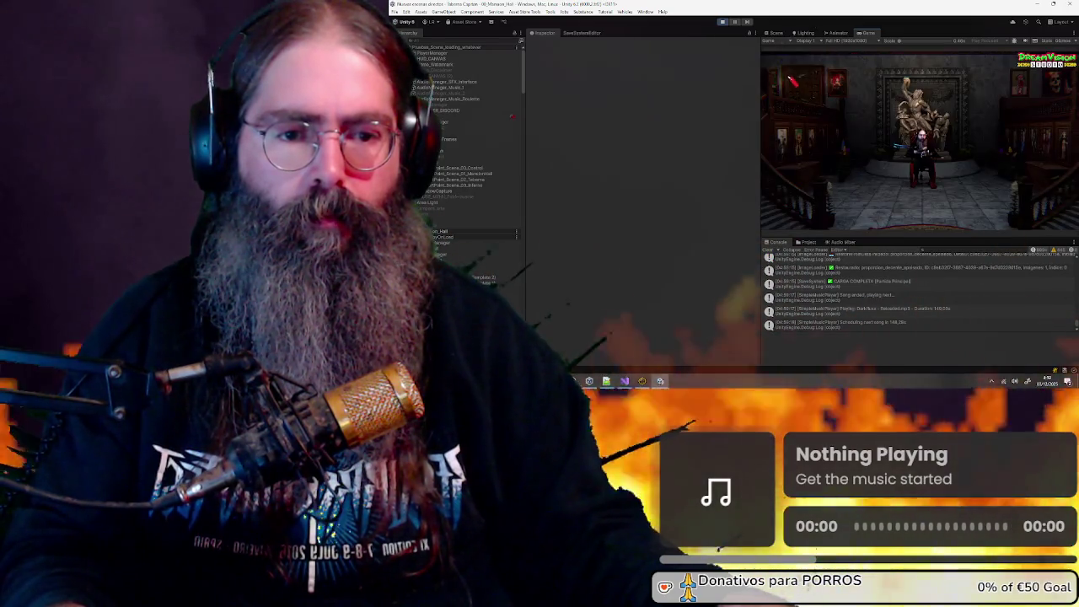
{"action": "key", "text": "Escape"}
{"action": "left_click", "coordinate": [723, 21]}
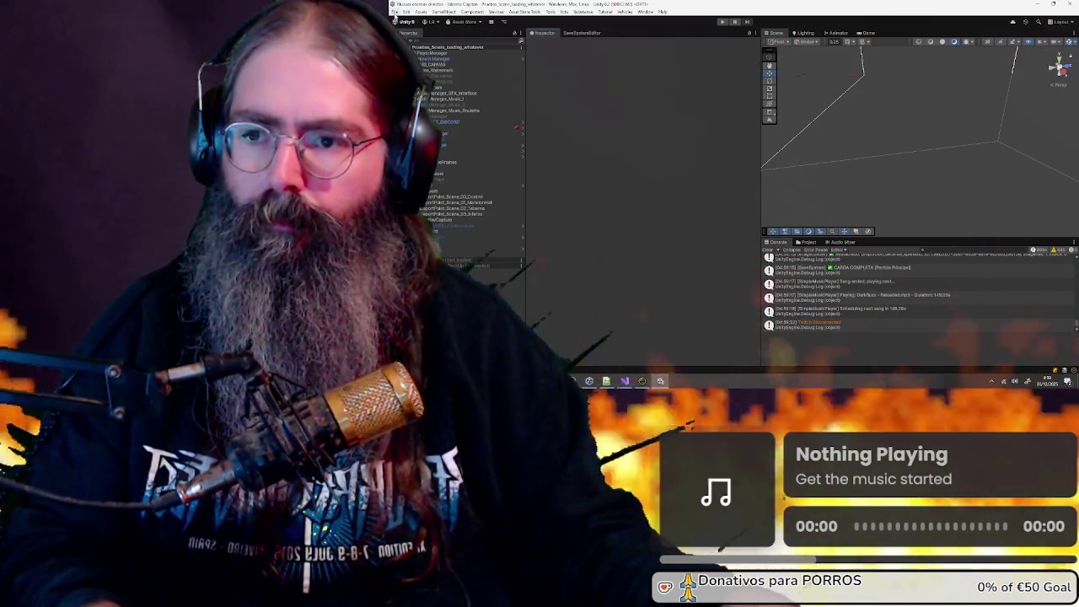
Open Build Profiles from the File menu and start the Windows build
{"action": "left_click", "coordinate": [395, 11]}
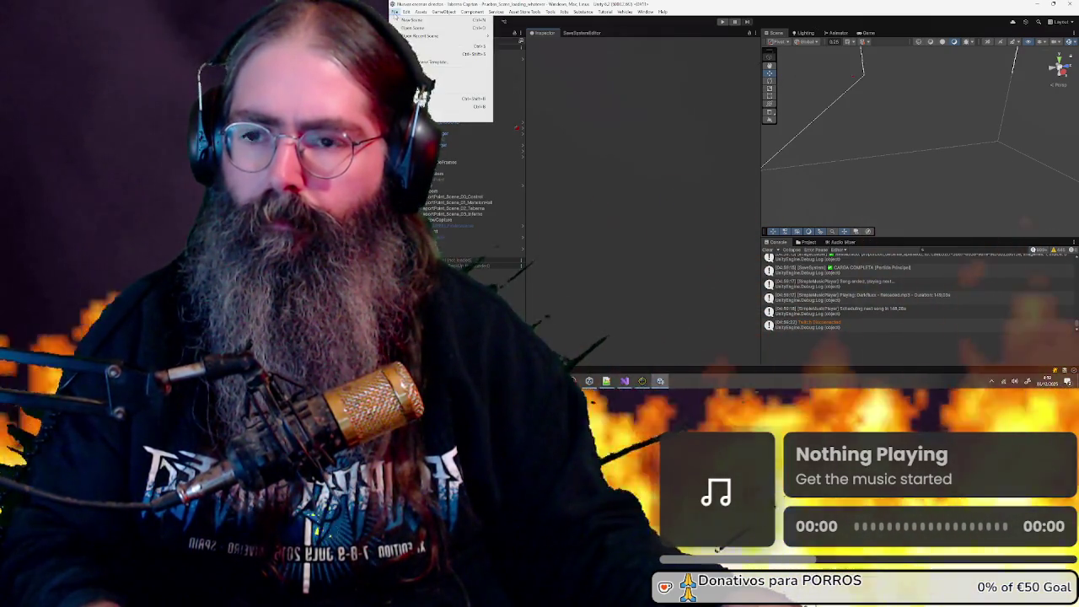
{"action": "left_click", "coordinate": [469, 99]}
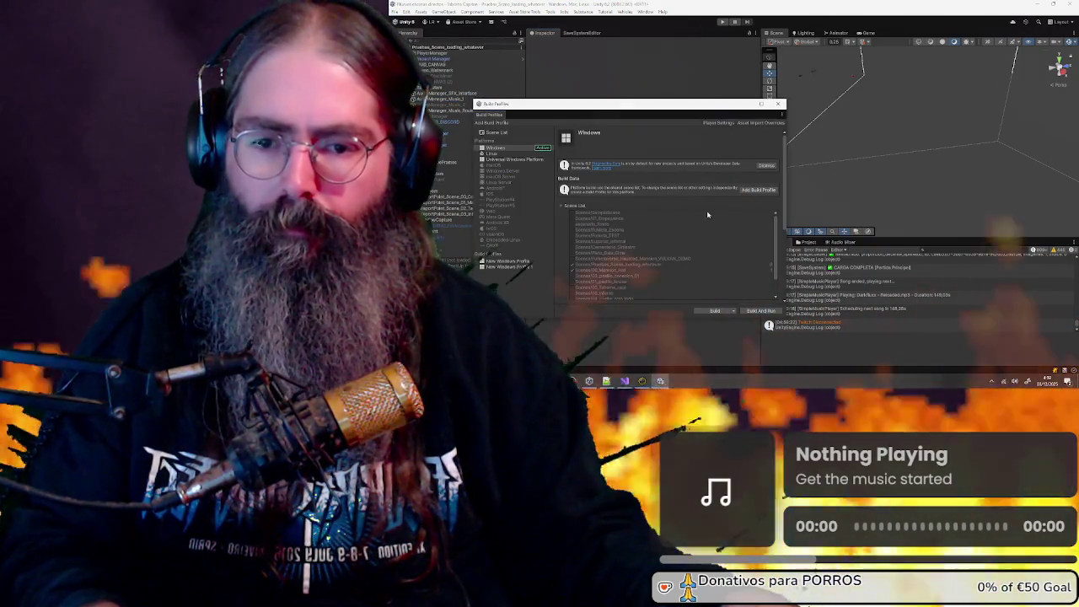
{"action": "scroll", "coordinate": [734, 240], "scroll_direction": "down", "scroll_amount": 5}
{"action": "left_click", "coordinate": [718, 311]}
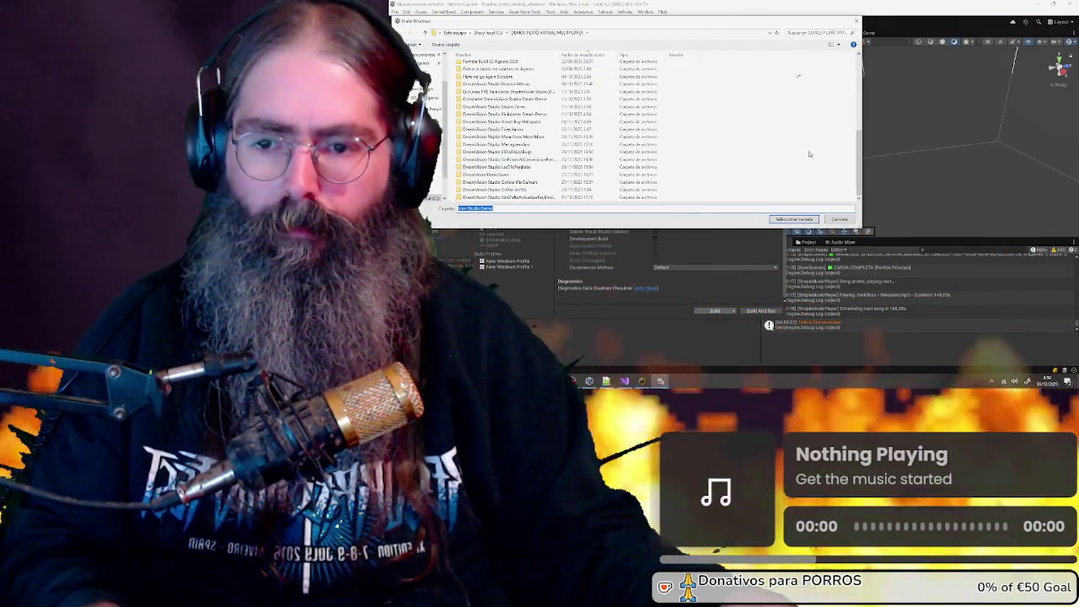
Create a new folder named 'DreamVision Studio Demo' and select it as the build destination
{"action": "right_click", "coordinate": [808, 154]}
{"action": "mouse_move", "coordinate": [869, 236]}
{"action": "left_click", "coordinate": [916, 240]}
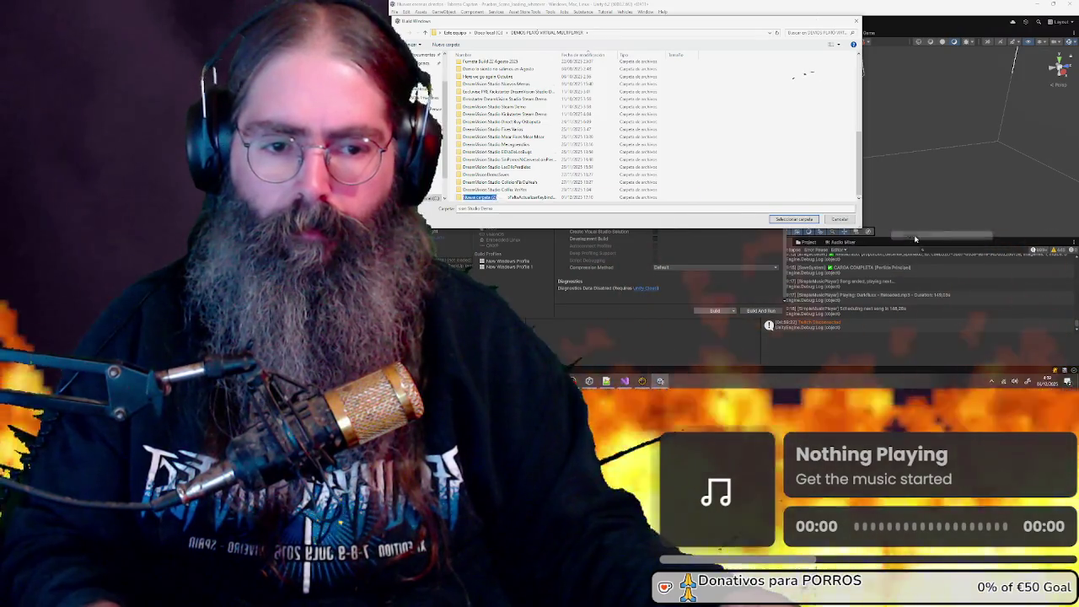
{"action": "type", "text": "DreamVision"}
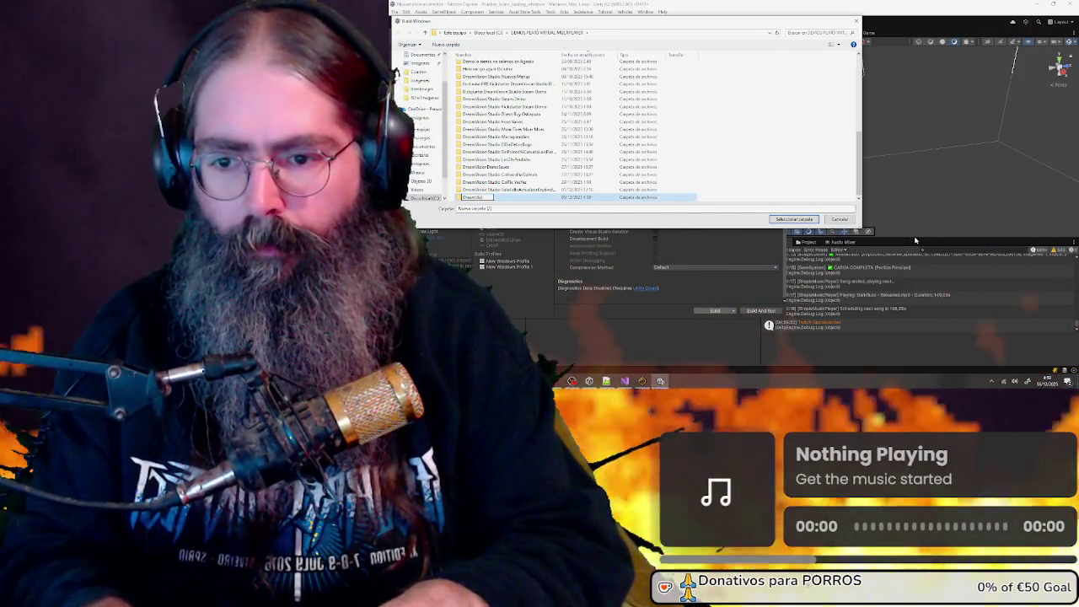
{"action": "type", "text": " Studi"}
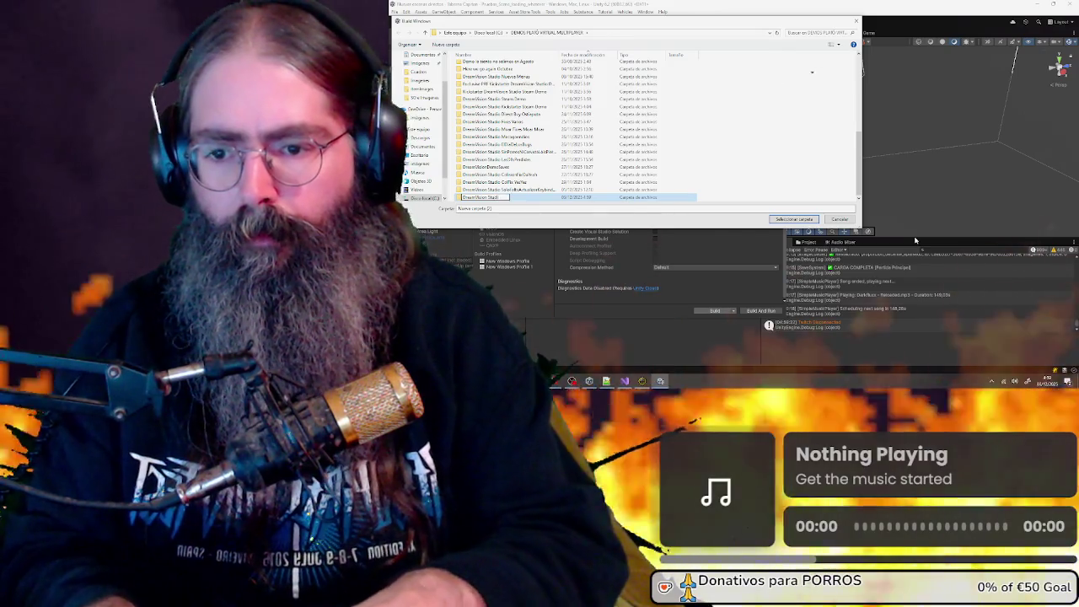
{"action": "type", "text": "o Demo"}
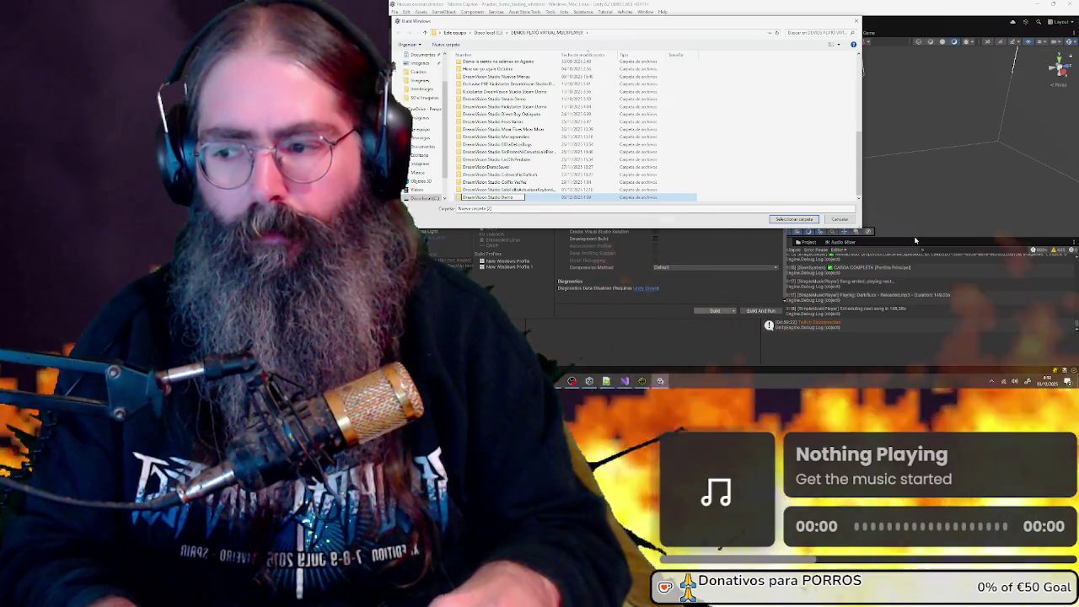
{"action": "key", "text": "Return"}
{"action": "key", "text": "Return"}
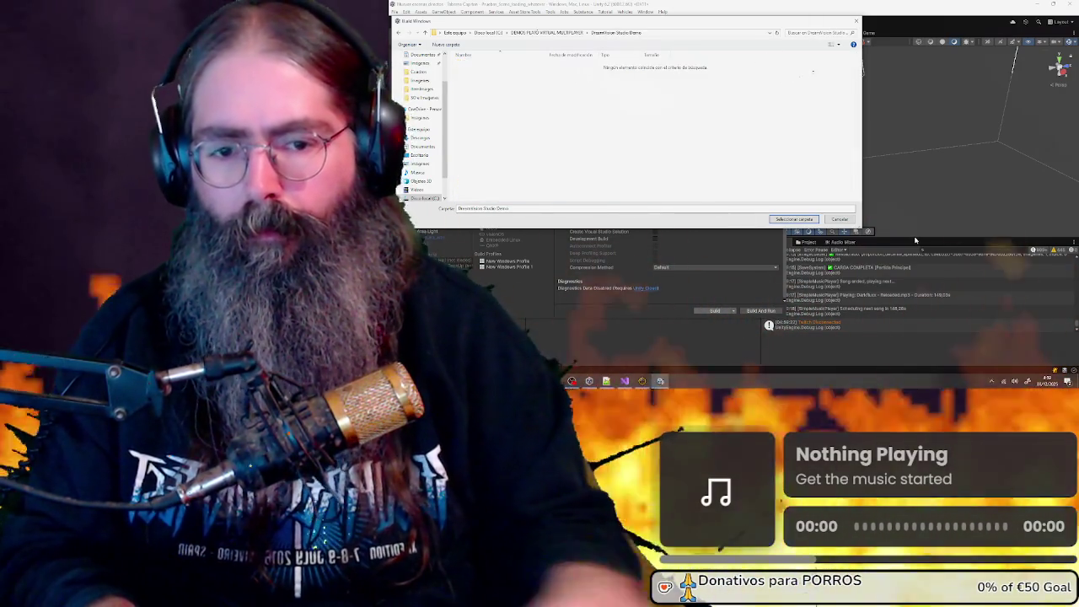
{"action": "left_click", "coordinate": [802, 219]}
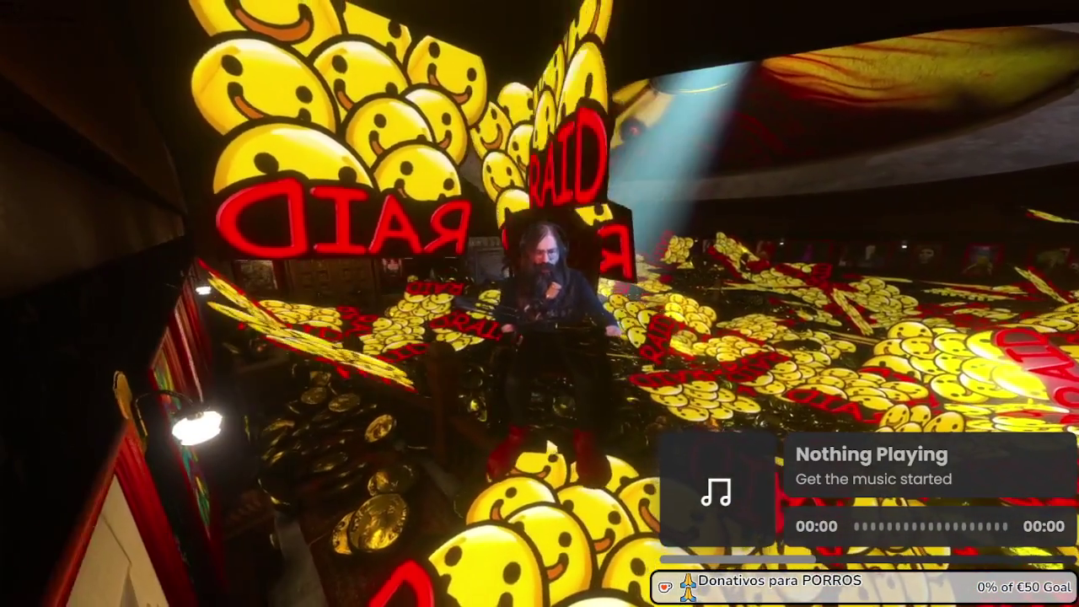
Leave Cam Settings and go back to the Options menu in the built game
{"action": "key", "text": "Escape"}
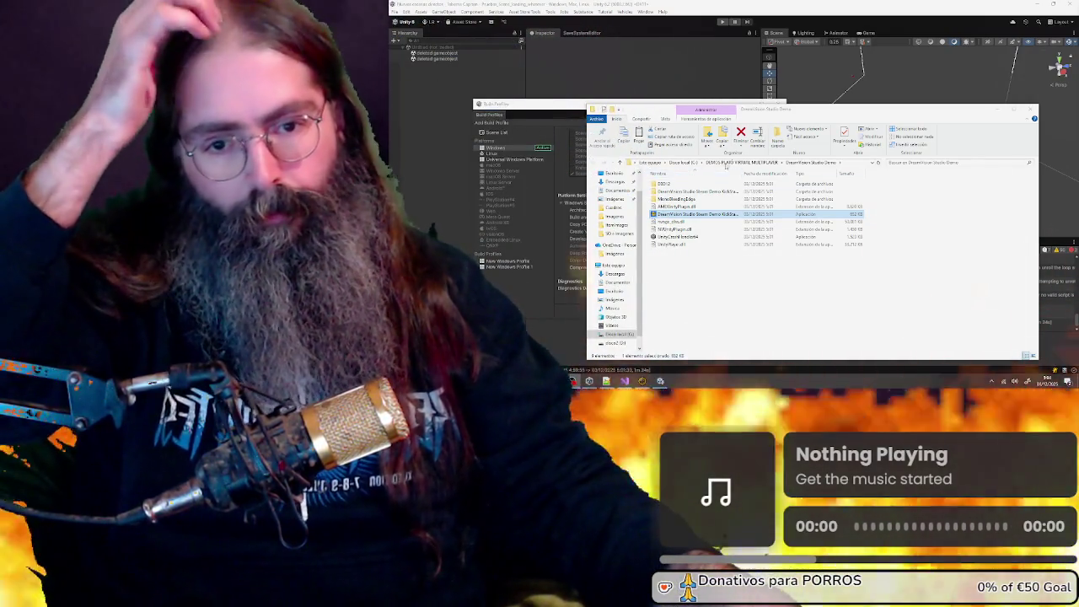
Go up to the demos parent folder, then close Explorer, Build Profiles, the Unity editor and Unity Hub
{"action": "left_click", "coordinate": [723, 162]}
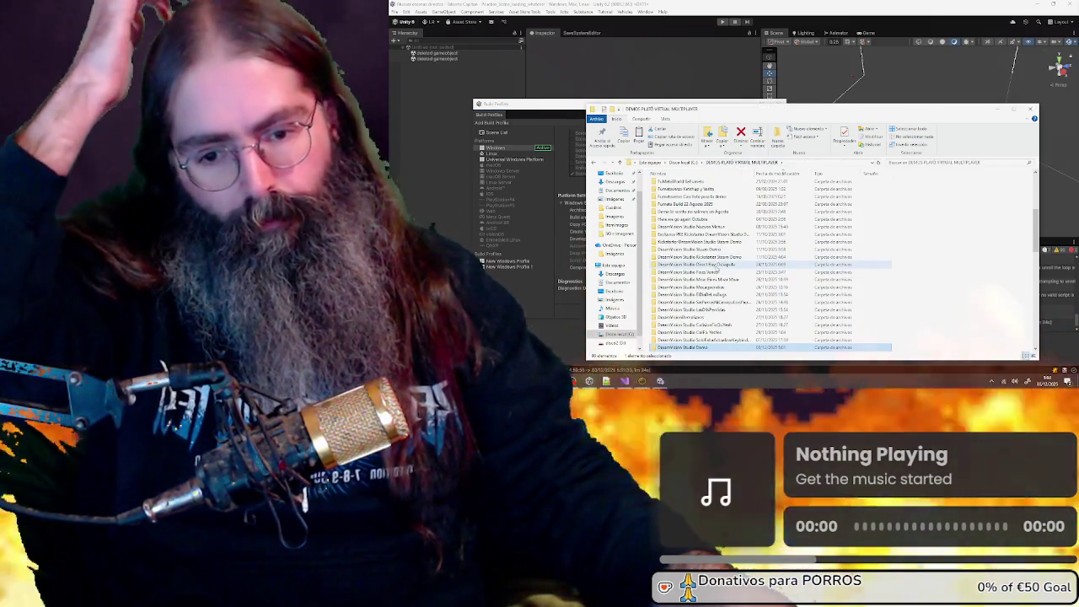
{"action": "key", "text": "alt+F4"}
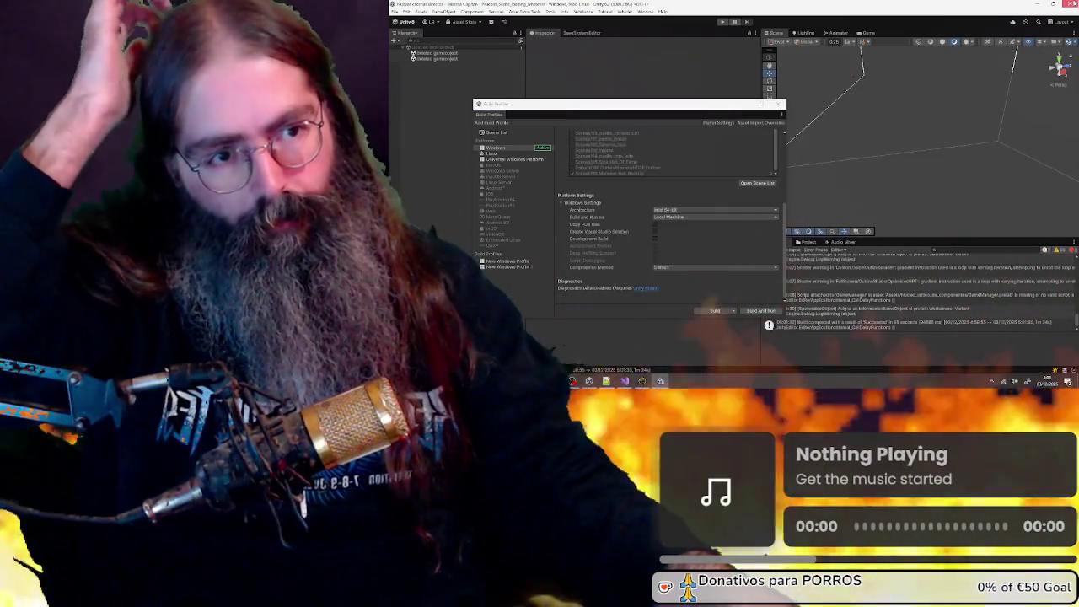
{"action": "key", "text": "alt+F4"}
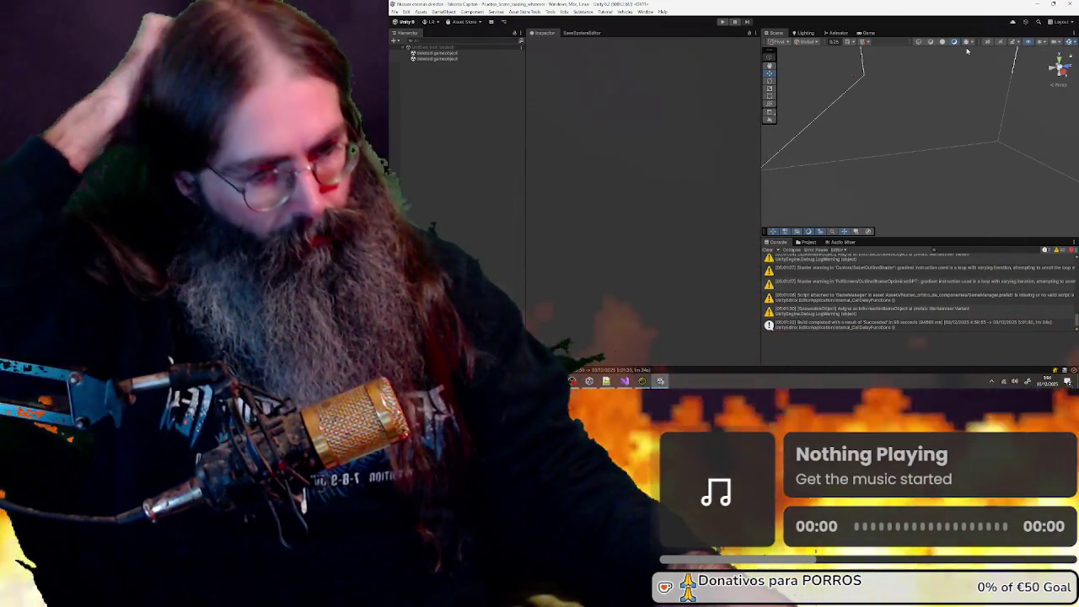
{"action": "key", "text": "alt+F4"}
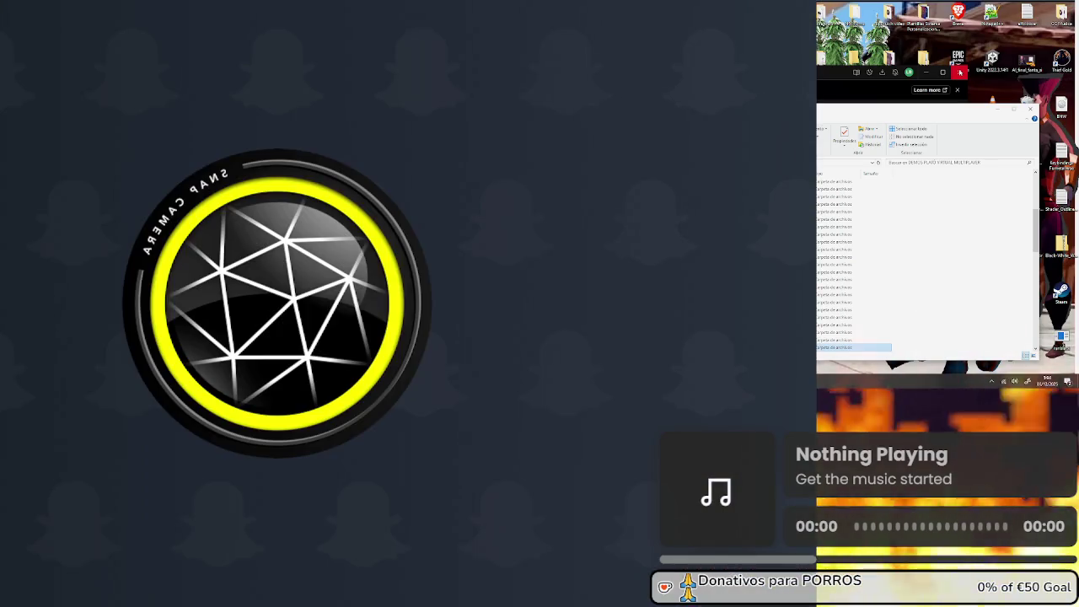
{"action": "left_click", "coordinate": [961, 72]}
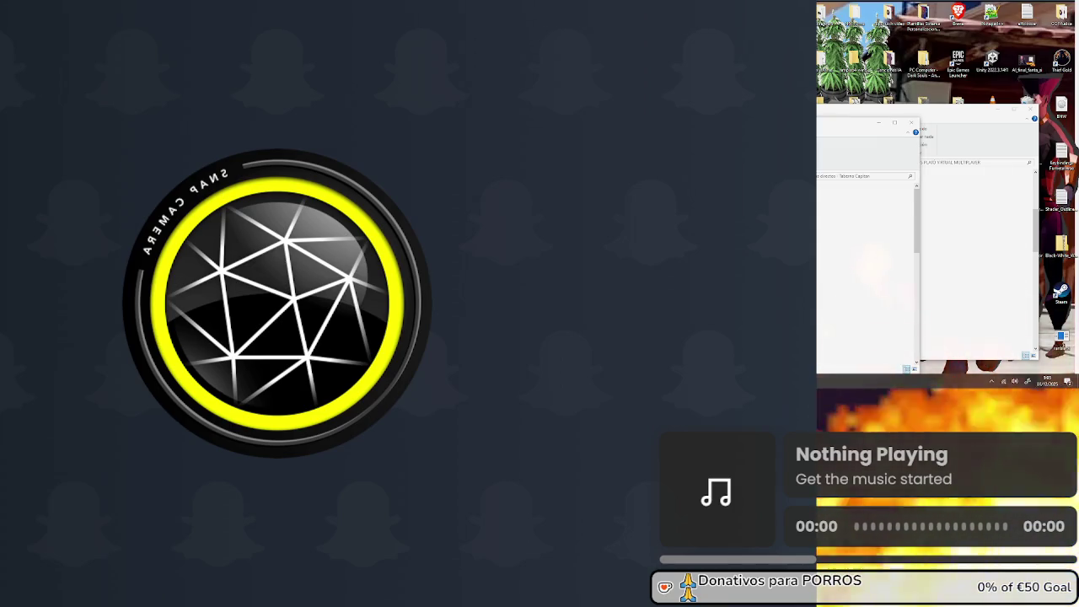
Pick an option from a background tray application's context menu
{"action": "right_click", "coordinate": [983, 361]}
{"action": "left_click", "coordinate": [978, 352]}
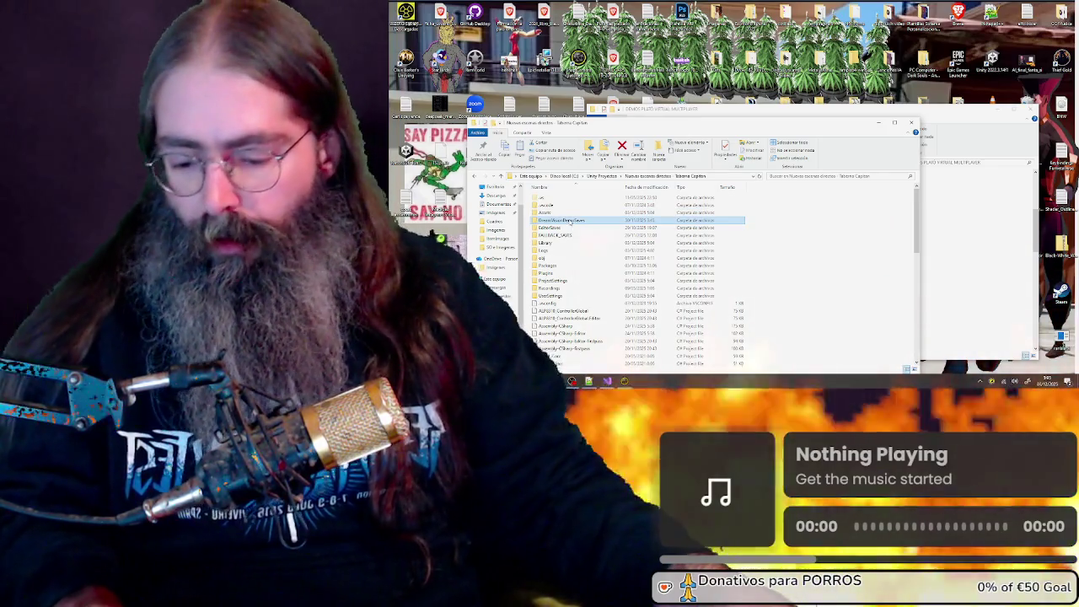
Paste the DreamVisionDemoSaves folder into the DreamVision Studio Demo build folder
{"action": "left_click", "coordinate": [935, 206]}
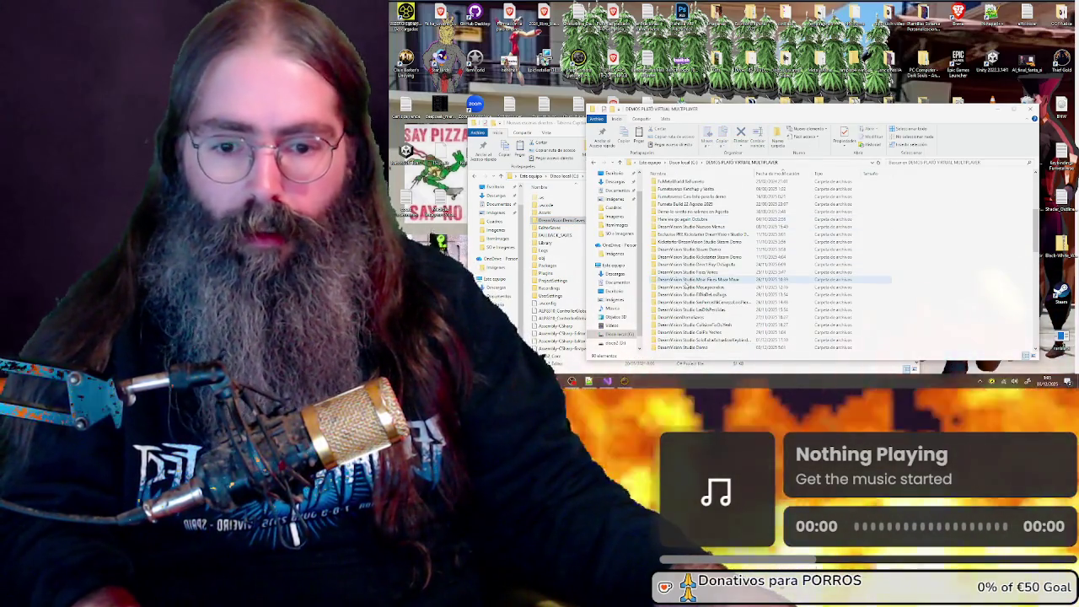
{"action": "double_click", "coordinate": [697, 279]}
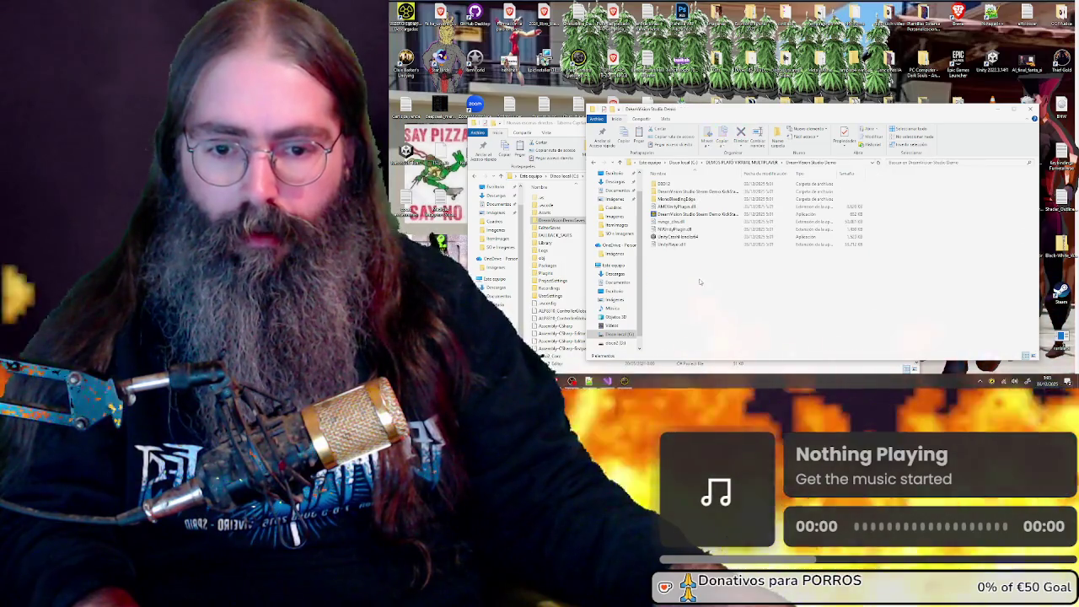
{"action": "key", "text": "ctrl+v"}
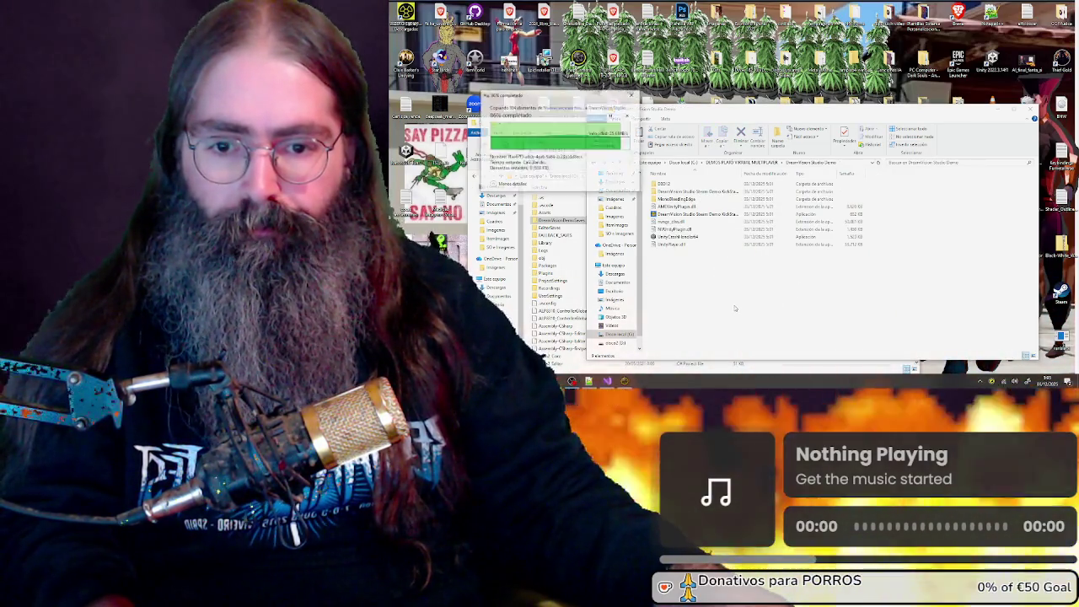
{"action": "left_click", "coordinate": [721, 296]}
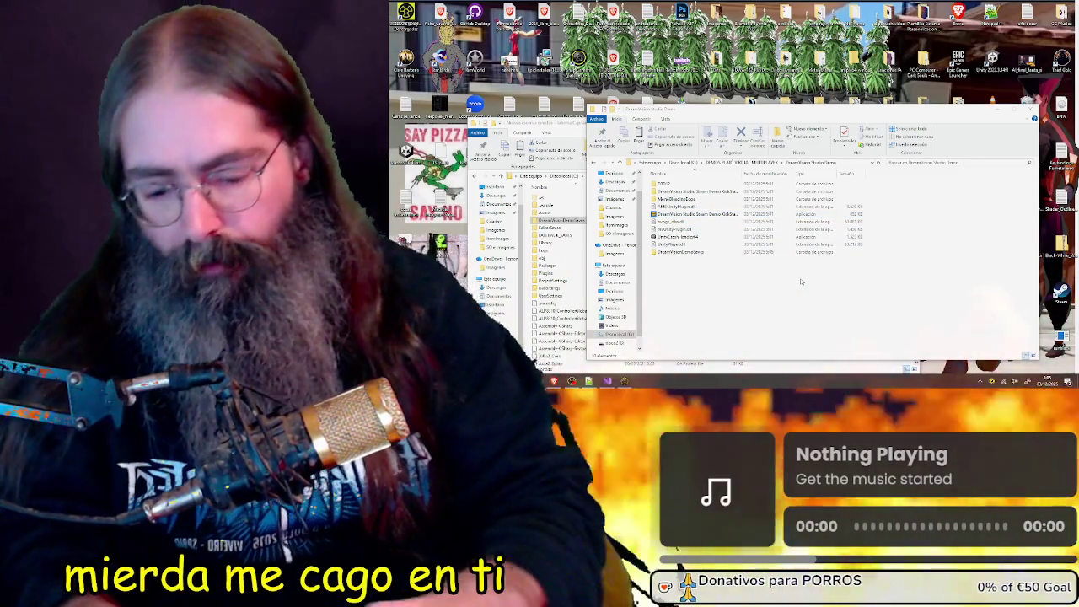
{"action": "key", "text": "super"}
Launch Unity Hub via a 'uni' search and open the Nuevas escenas directos - Taberna Capitan project
{"action": "type", "text": "uni"}
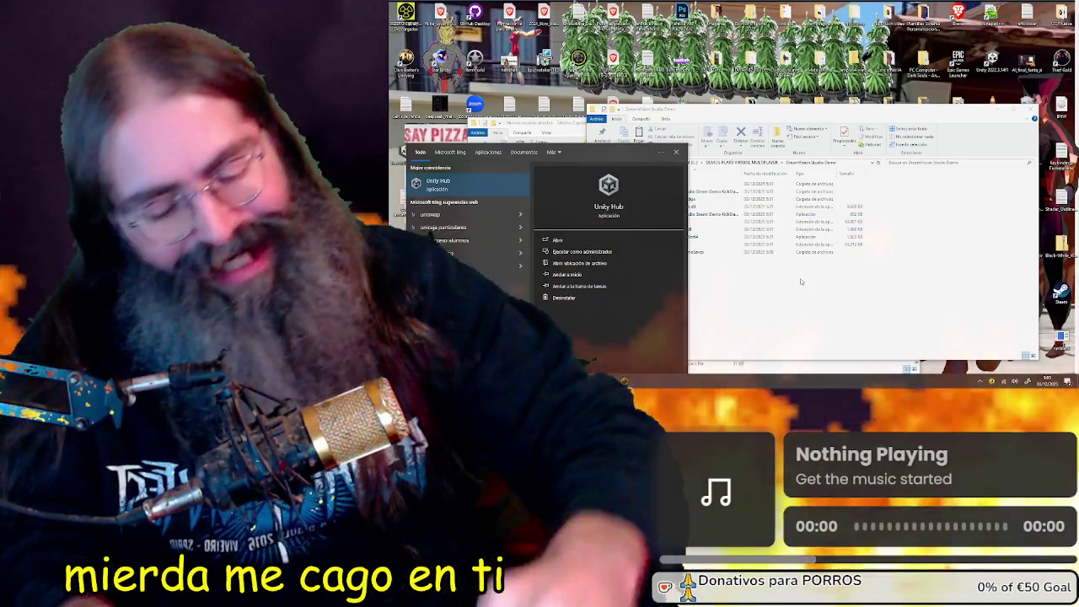
{"action": "key", "text": "Return"}
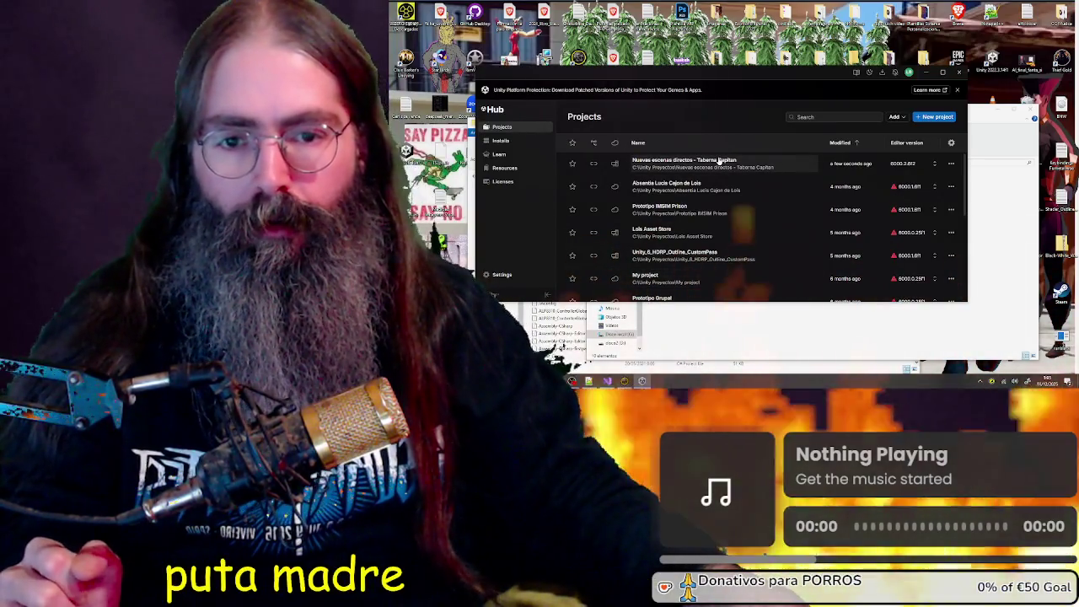
{"action": "left_click_drag", "start_coordinate": [723, 95], "coordinate": [710, 90]}
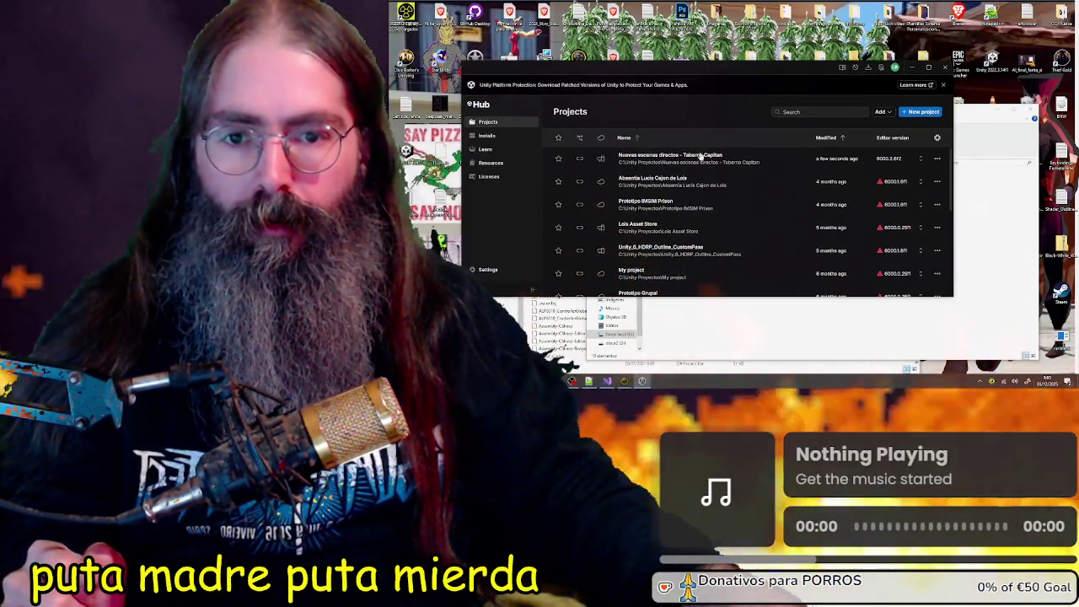
{"action": "left_click", "coordinate": [701, 157]}
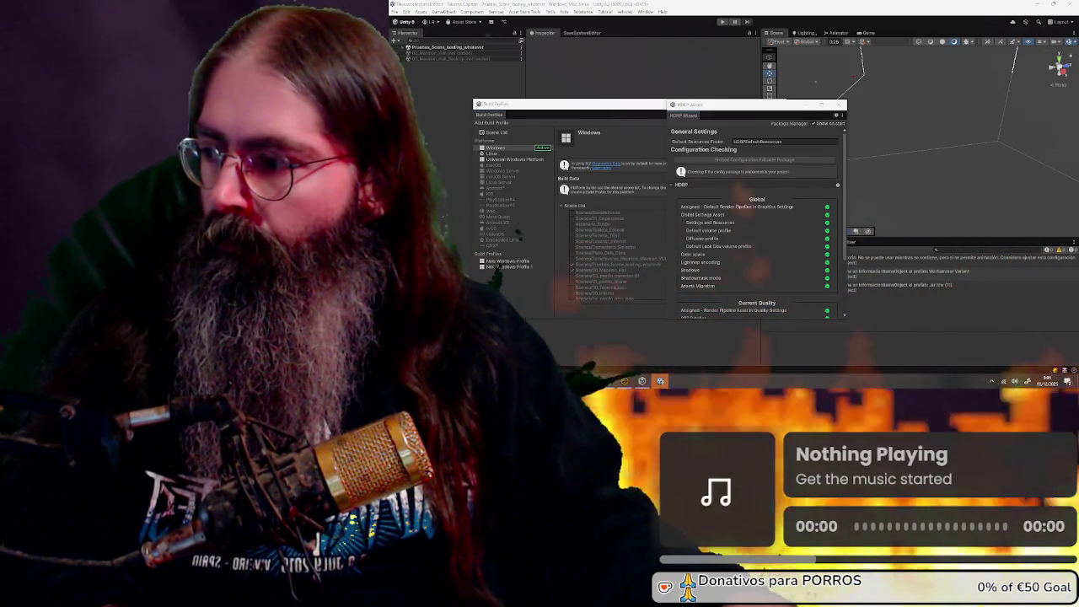
Close the HDRP Wizard and Build Profiles, then preview Demo_Disclaimer in the Game view
{"action": "left_click", "coordinate": [841, 104]}
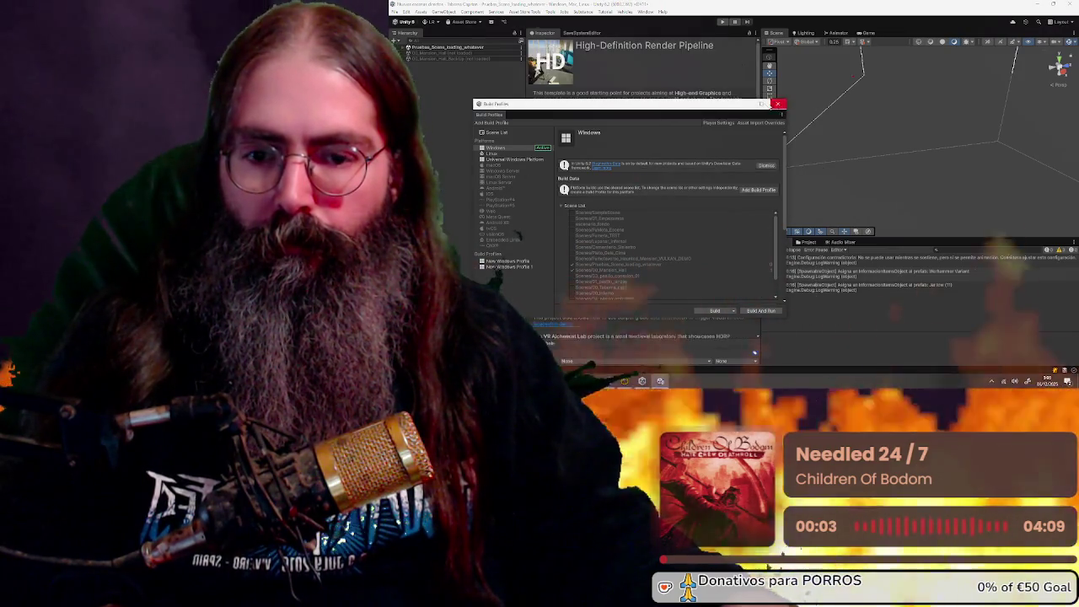
{"action": "left_click", "coordinate": [778, 104]}
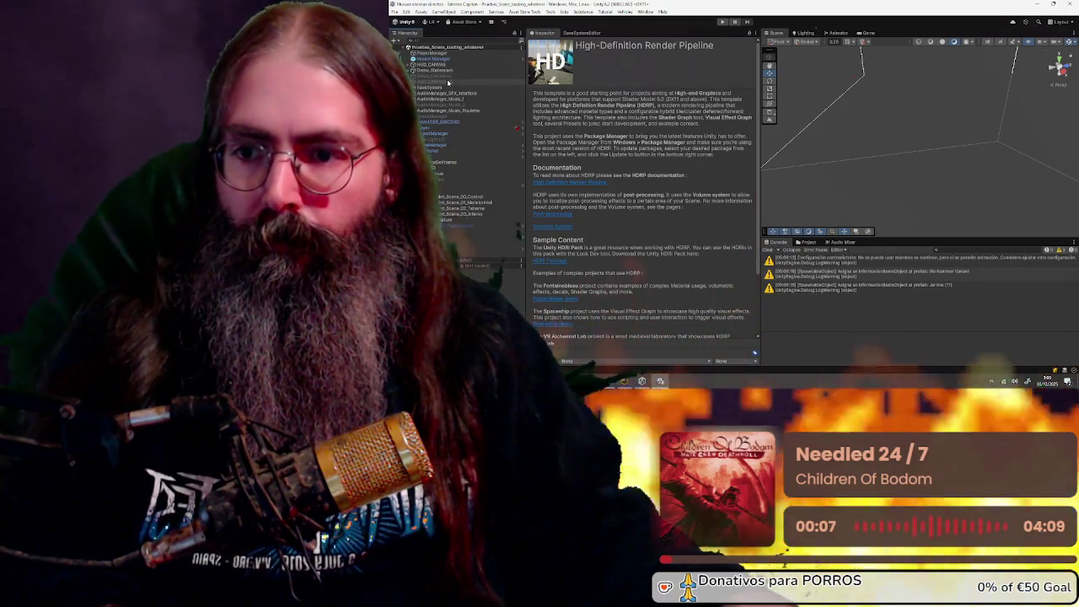
{"action": "left_click", "coordinate": [446, 75]}
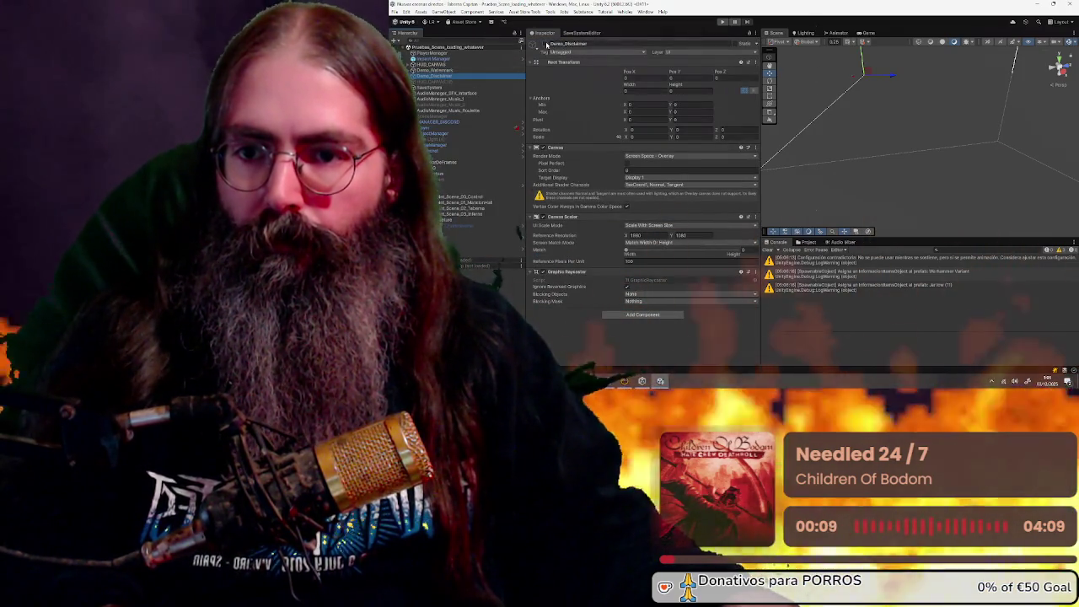
{"action": "left_click", "coordinate": [859, 34]}
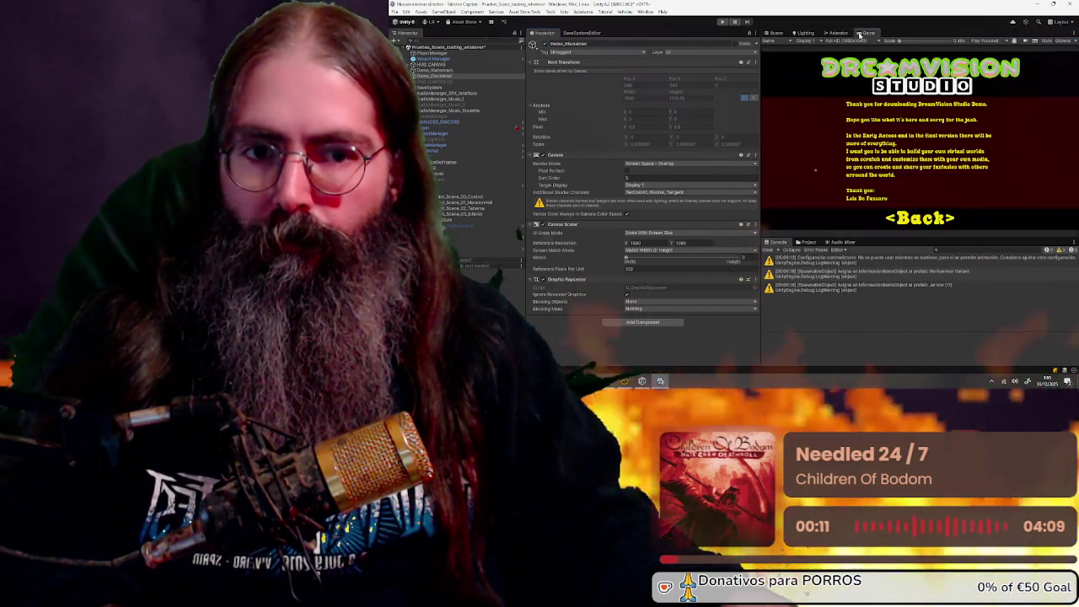
{"action": "left_click", "coordinate": [773, 33]}
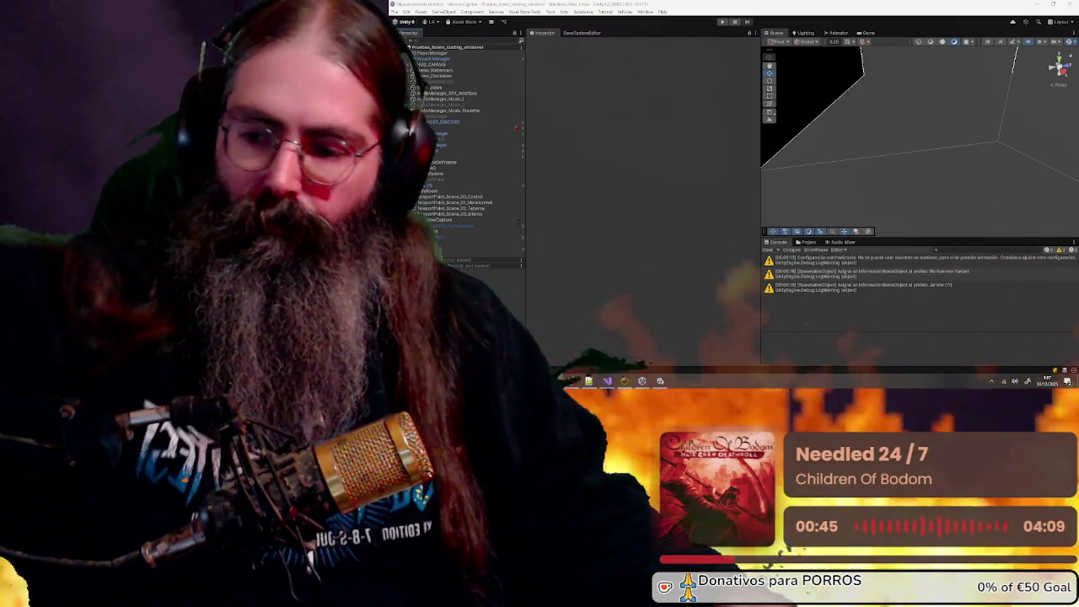
Inspect the PAUSE_MENU and OPTIONS_AYUDA menu objects and check the Game view
{"action": "left_click", "coordinate": [458, 225]}
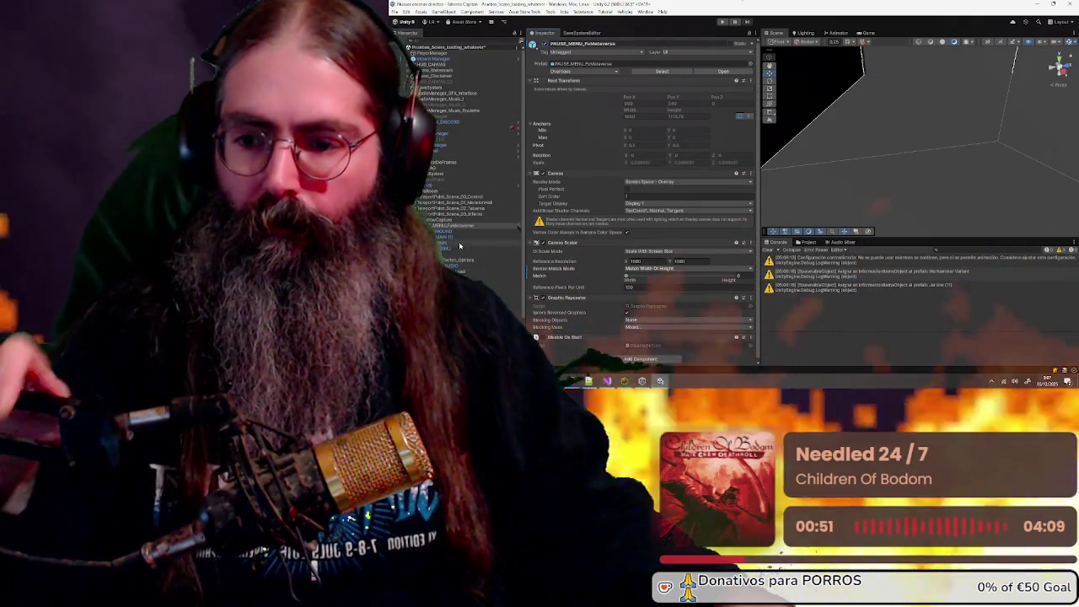
{"action": "left_click", "coordinate": [459, 247]}
{"action": "scroll", "coordinate": [460, 219], "scroll_direction": "down", "scroll_amount": 3}
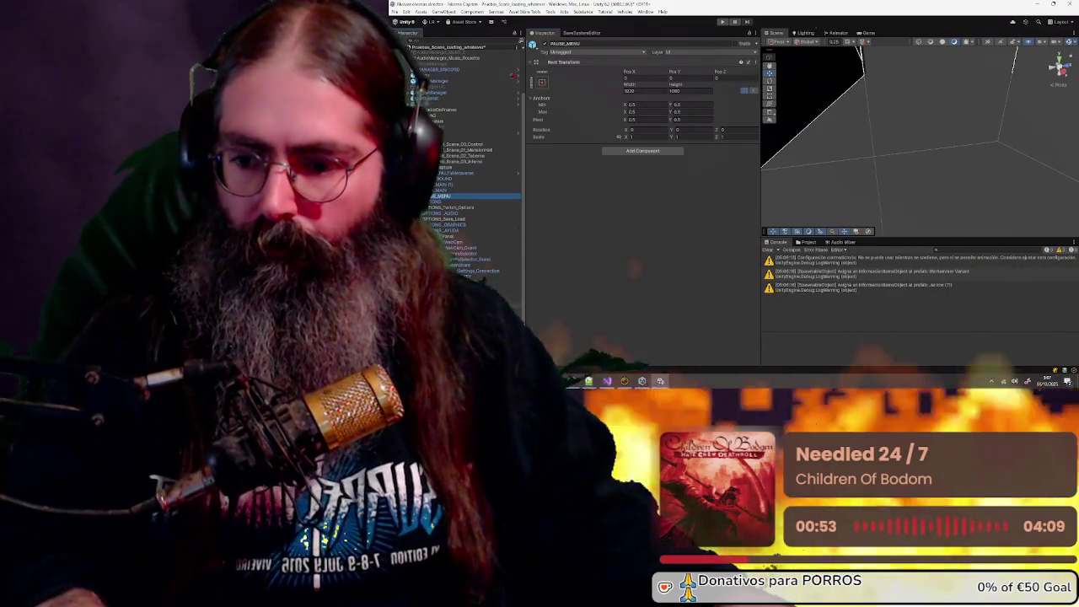
{"action": "left_click", "coordinate": [468, 281], "text": "shift"}
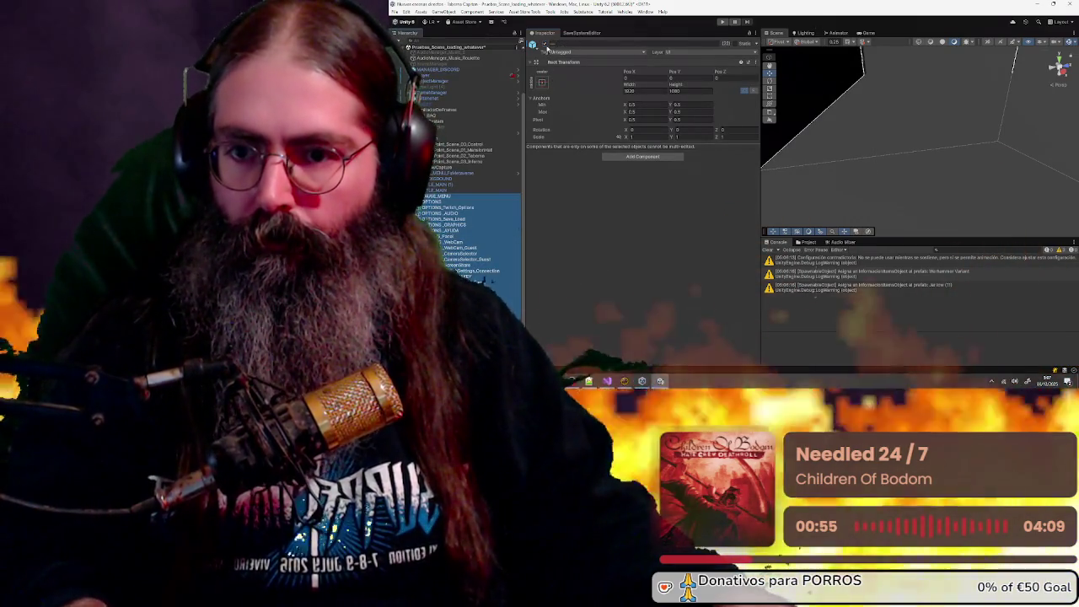
{"action": "left_click", "coordinate": [456, 230]}
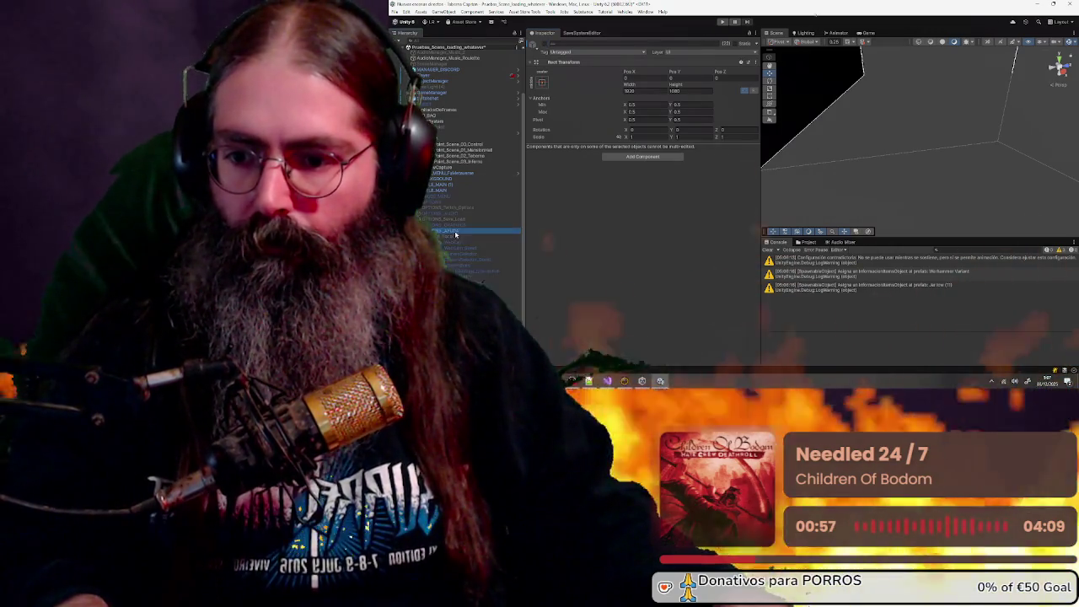
{"action": "left_click", "coordinate": [868, 32]}
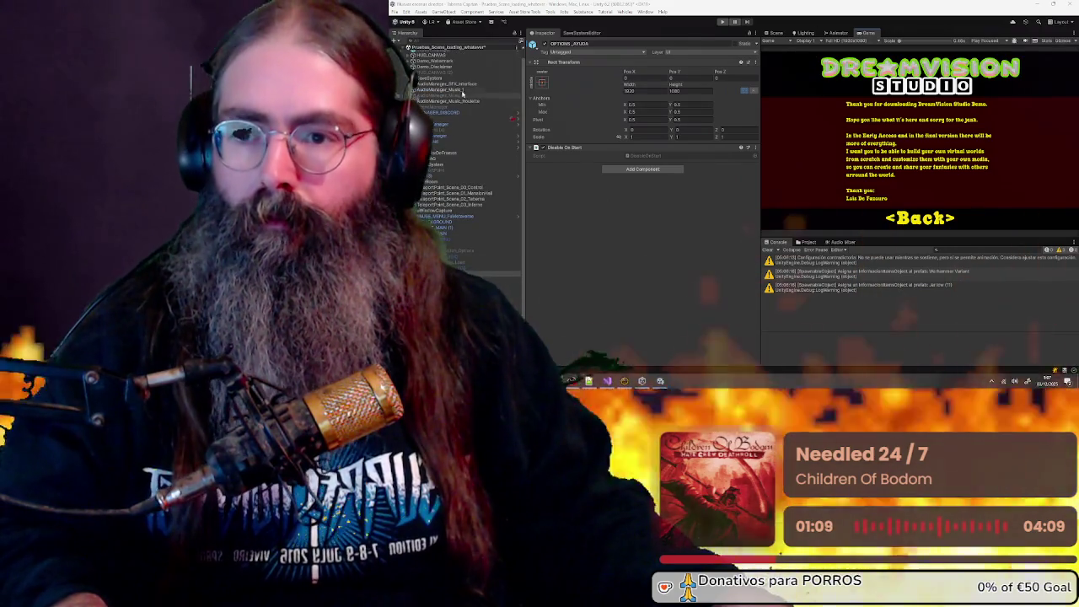
Deactivate the Demo_Disclaimer canvas so the HELP screen shows
{"action": "left_click", "coordinate": [461, 76]}
{"action": "left_click", "coordinate": [545, 44]}
{"action": "scroll", "coordinate": [445, 220], "scroll_direction": "down", "scroll_amount": 3}
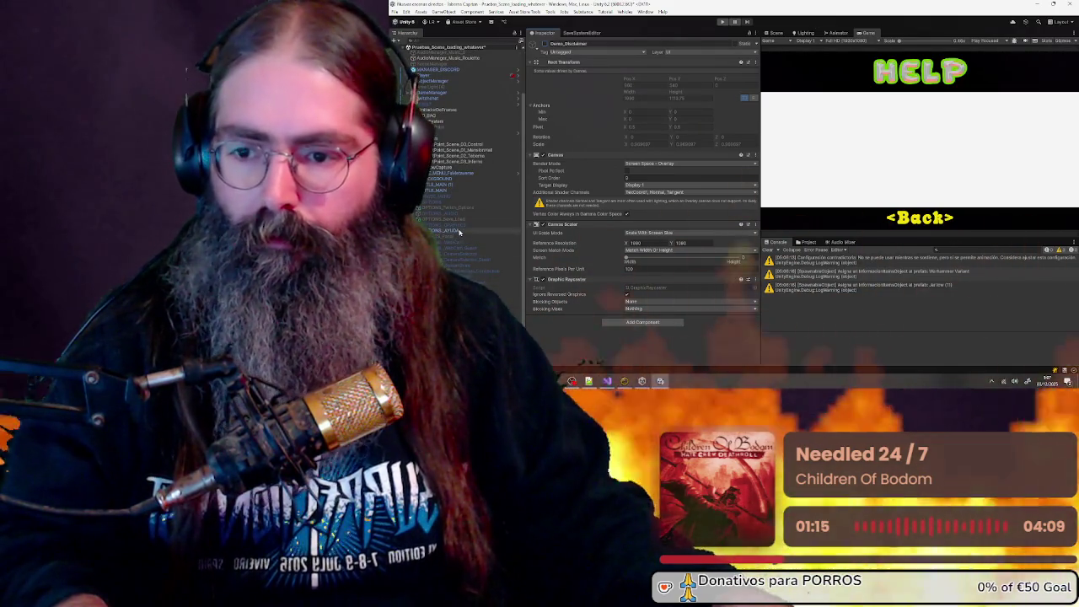
Duplicate the Help text, set the copy's Top offset to 300 and change it to SOON
{"action": "left_click", "coordinate": [459, 231]}
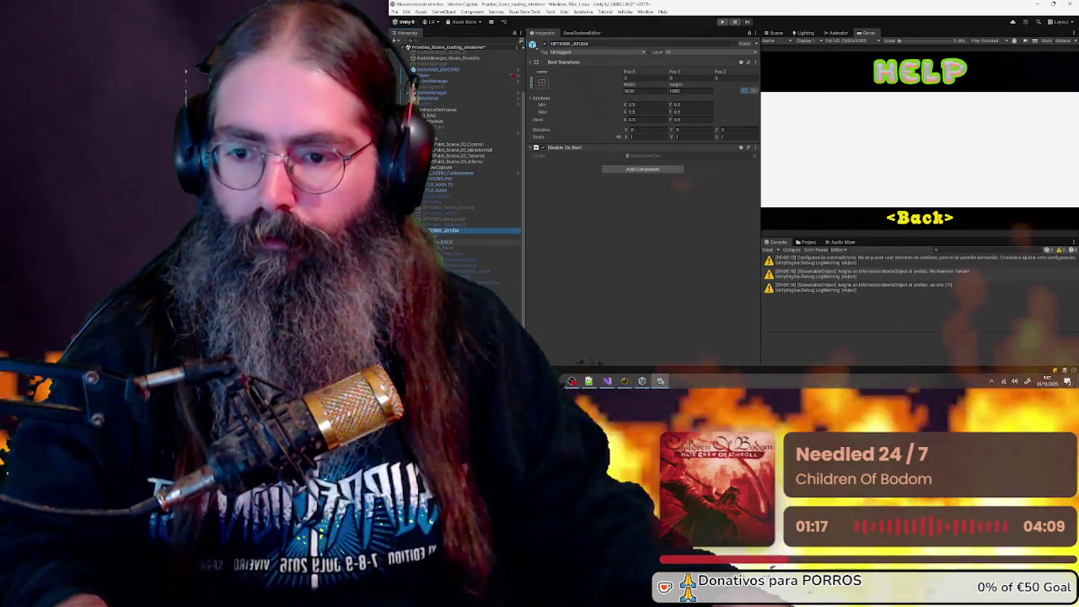
{"action": "left_click", "coordinate": [456, 236]}
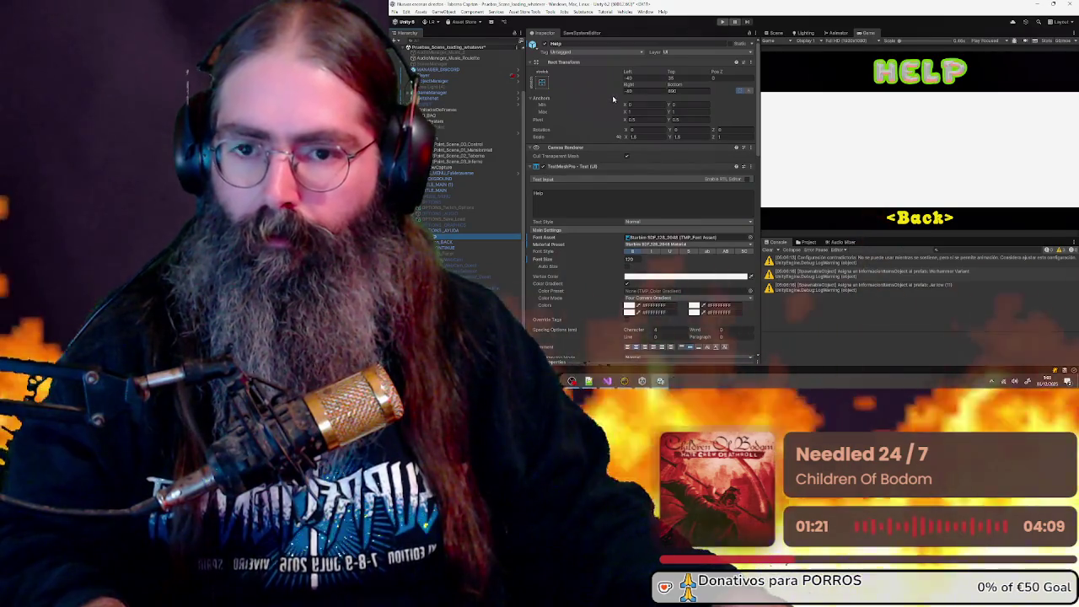
{"action": "key", "text": "ctrl+d"}
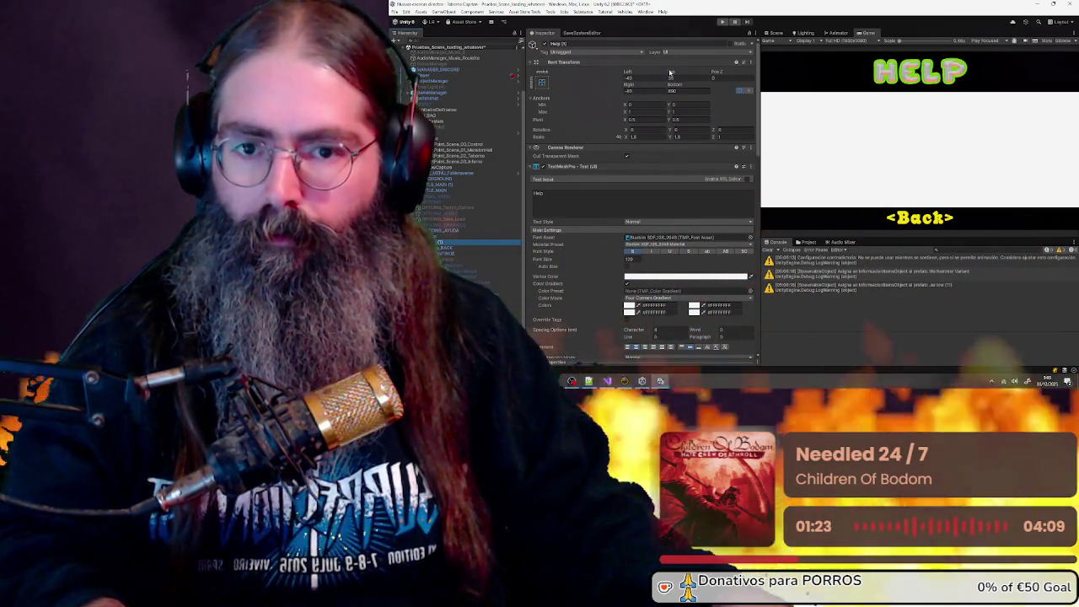
{"action": "left_click_drag", "start_coordinate": [584, 78], "coordinate": [594, 364]}
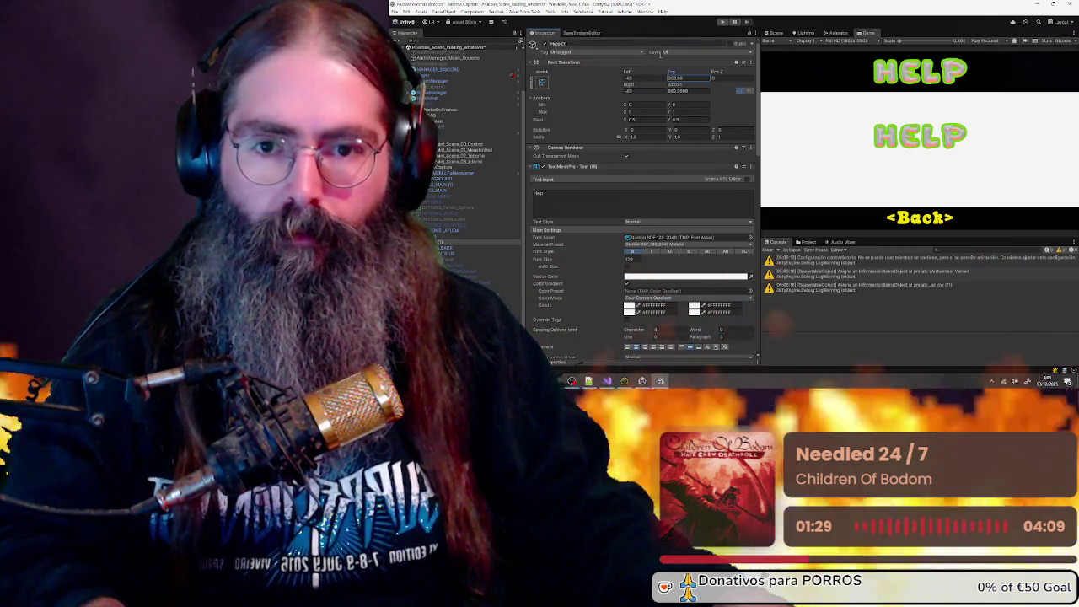
{"action": "left_click", "coordinate": [691, 78]}
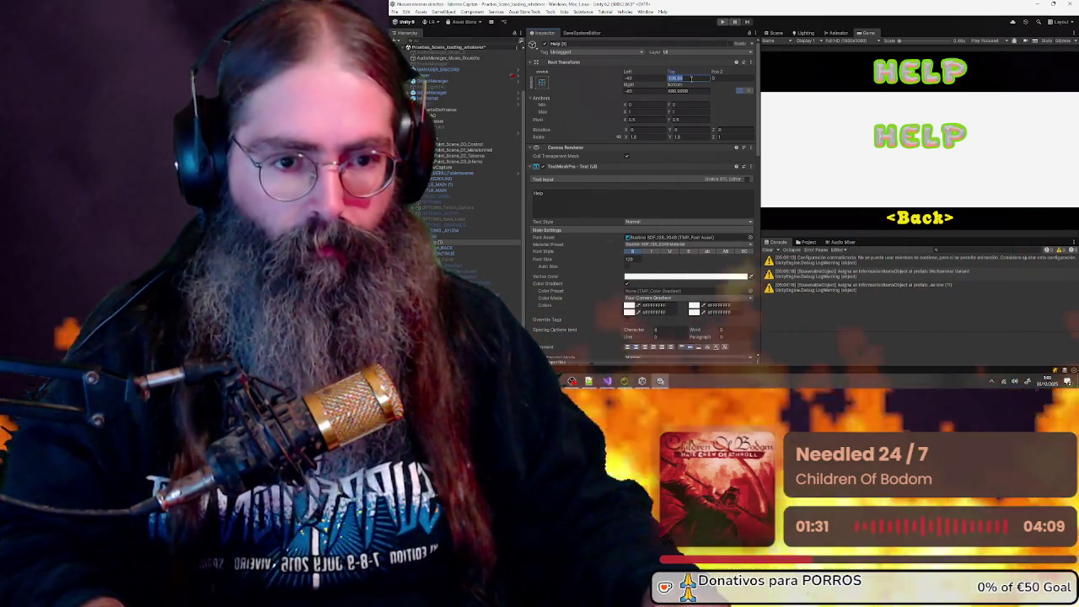
{"action": "type", "text": "300"}
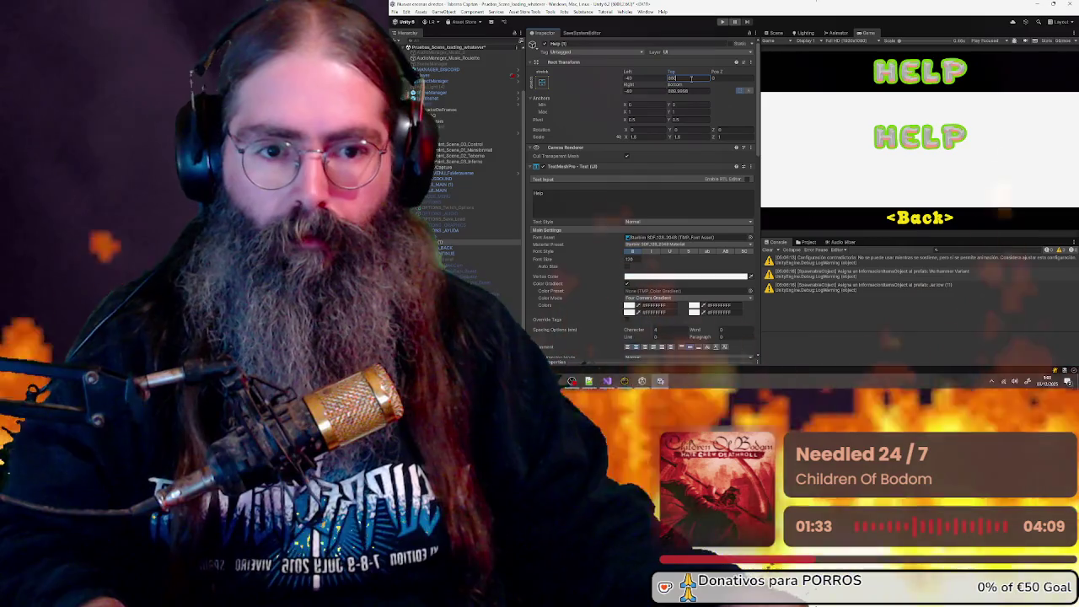
{"action": "left_click", "coordinate": [589, 192]}
{"action": "type", "text": "SOON"}
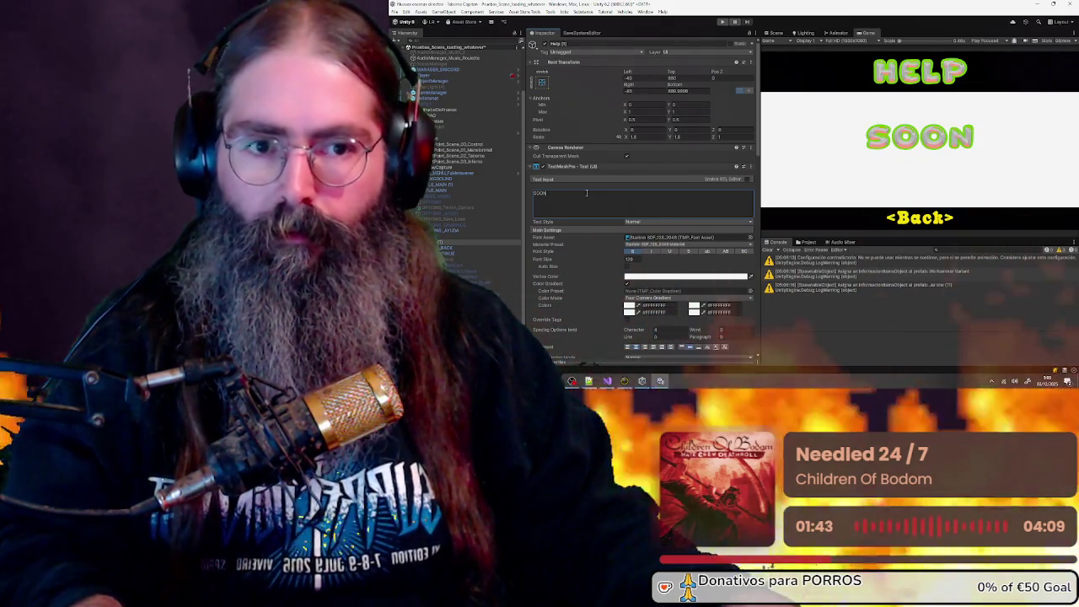
Change the original title to Tutorials, then move SOON lower and set its font size to 200
{"action": "left_click", "coordinate": [447, 235]}
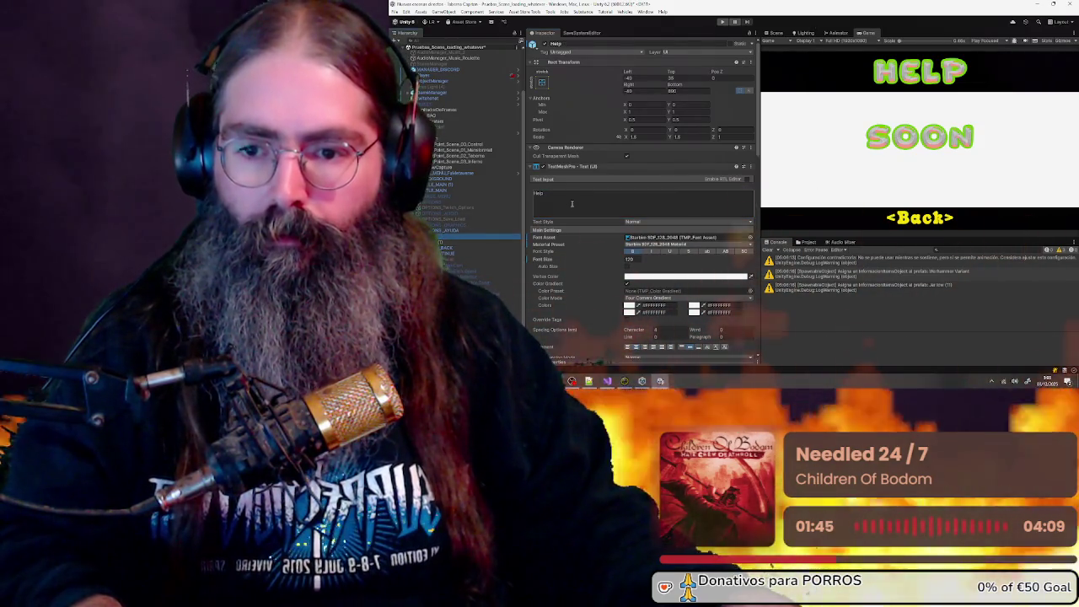
{"action": "type", "text": "Tut"}
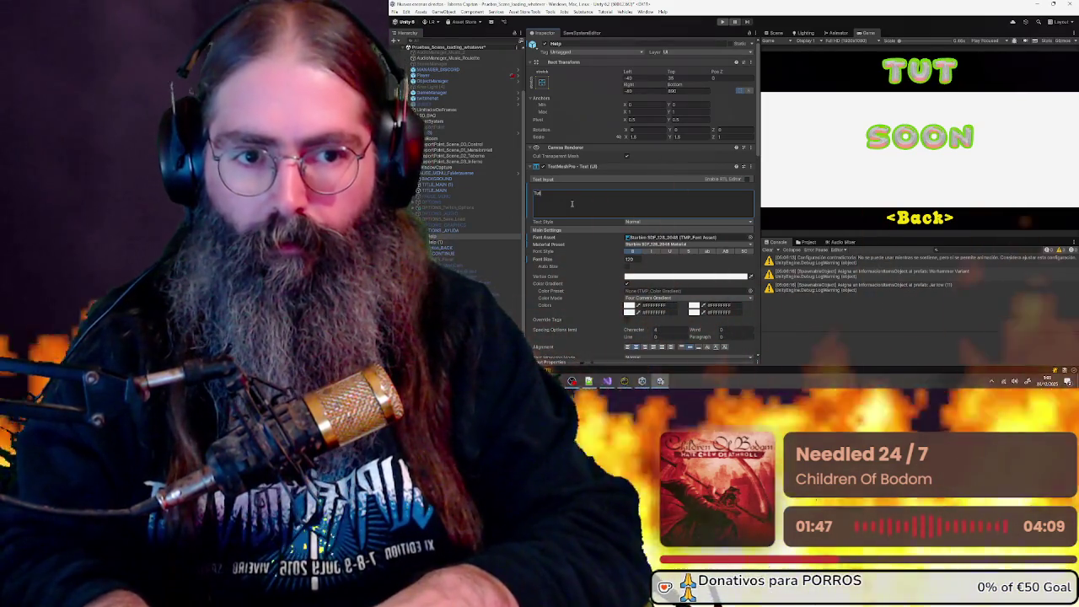
{"action": "type", "text": "orials"}
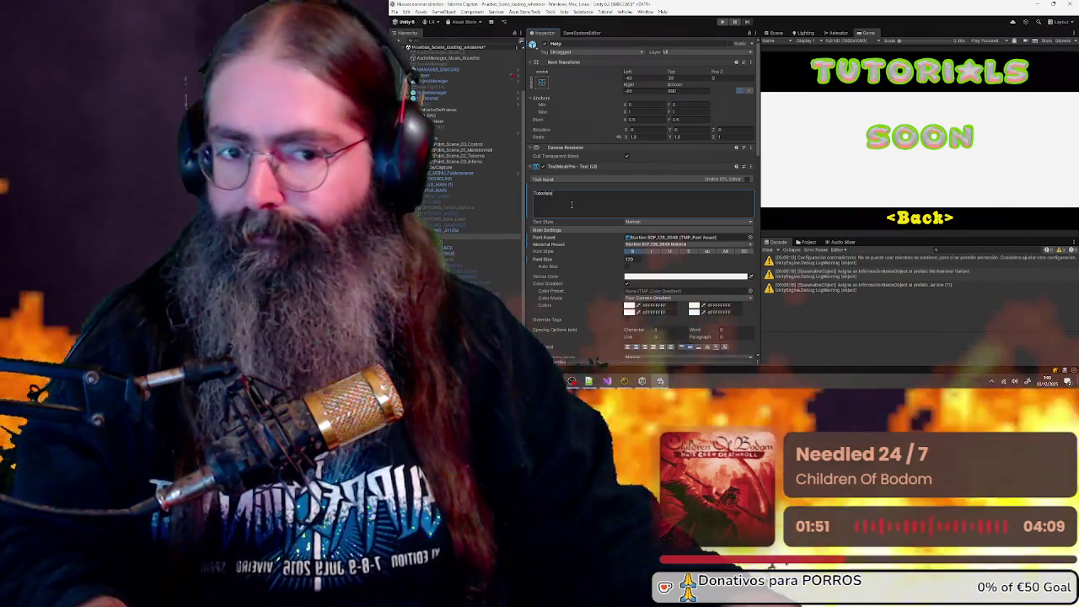
{"action": "left_click", "coordinate": [443, 243]}
{"action": "left_click_drag", "start_coordinate": [685, 75], "coordinate": [674, 75]}
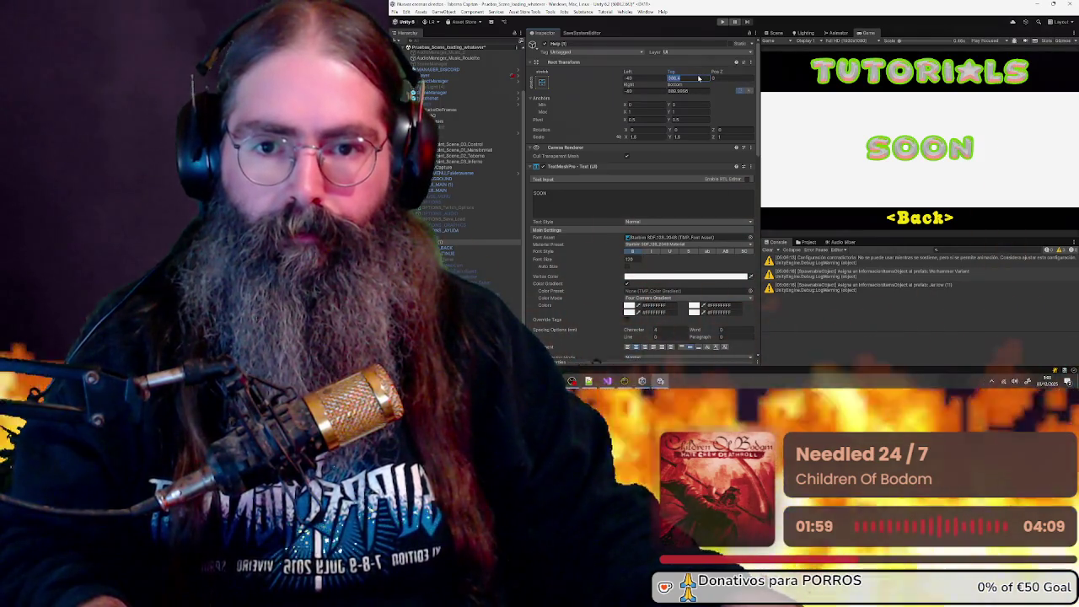
{"action": "key", "text": "Return"}
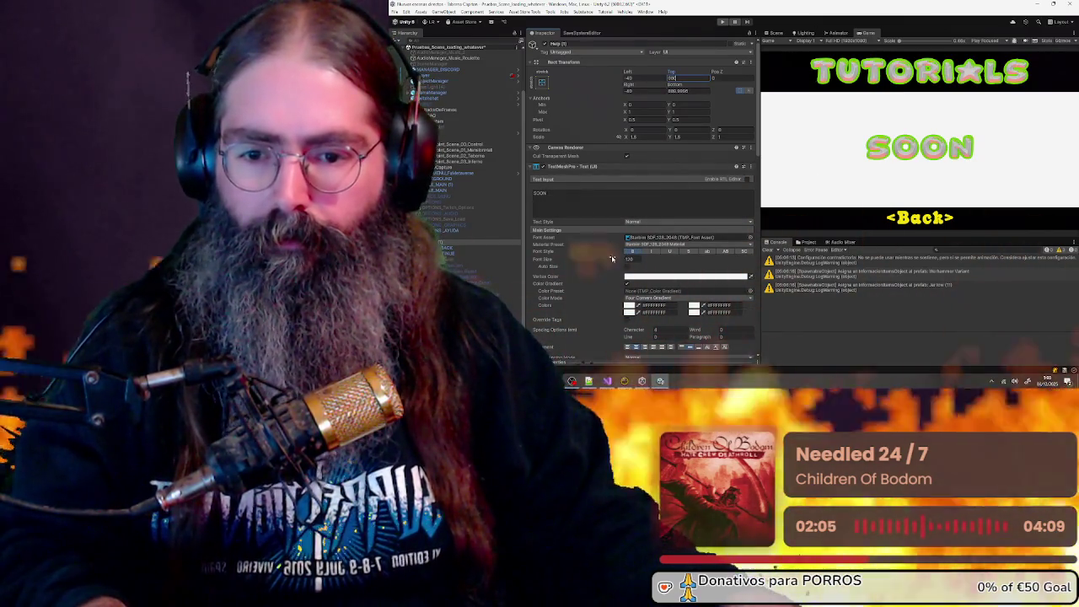
{"action": "mouse_move", "coordinate": [614, 261]}
{"action": "left_mouse_down"}
{"action": "mouse_move", "coordinate": [692, 258]}
{"action": "mouse_move", "coordinate": [617, 260]}
{"action": "mouse_move", "coordinate": [665, 254]}
{"action": "left_mouse_up"}
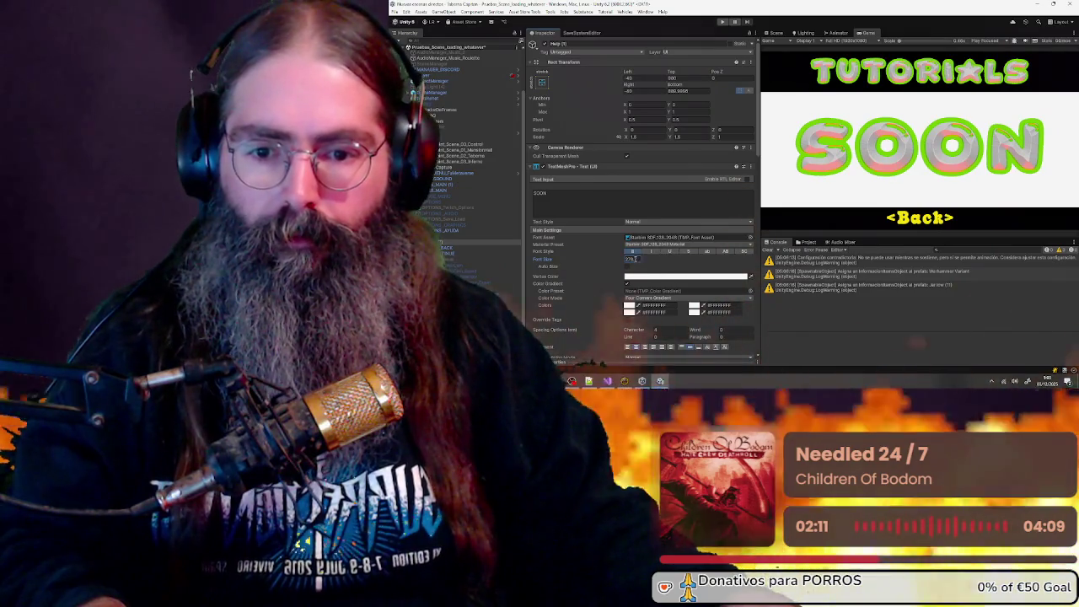
{"action": "double_click", "coordinate": [630, 259]}
{"action": "type", "text": "20"}
{"action": "key", "text": "Return"}
{"action": "type", "text": "0"}
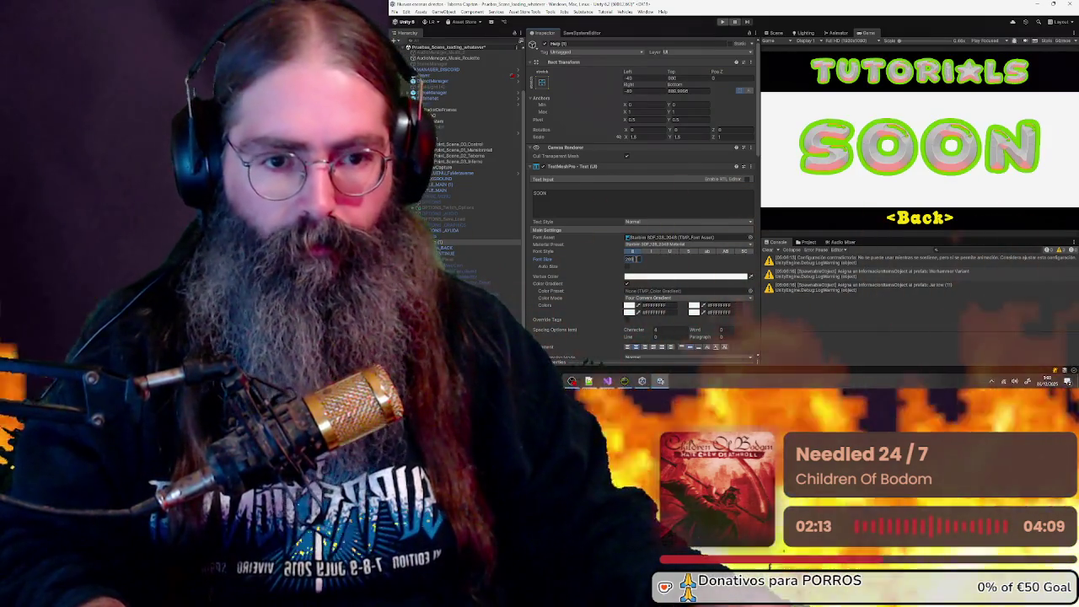
{"action": "left_click", "coordinate": [451, 230]}
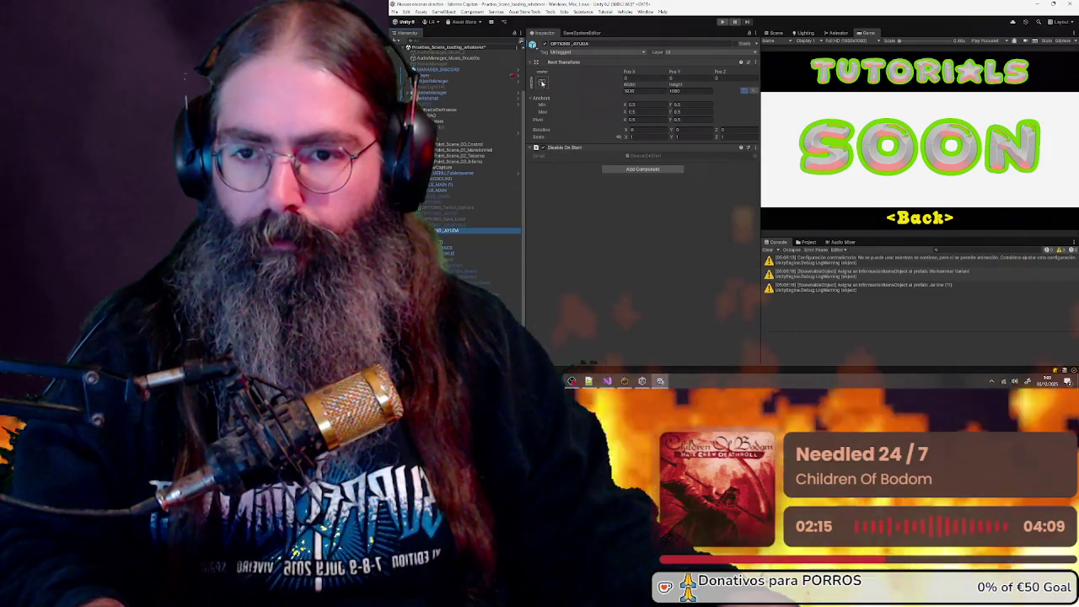
Expand the menu objects, select Demo_Disclaimer and tick its active checkbox
{"action": "key", "text": "Right"}
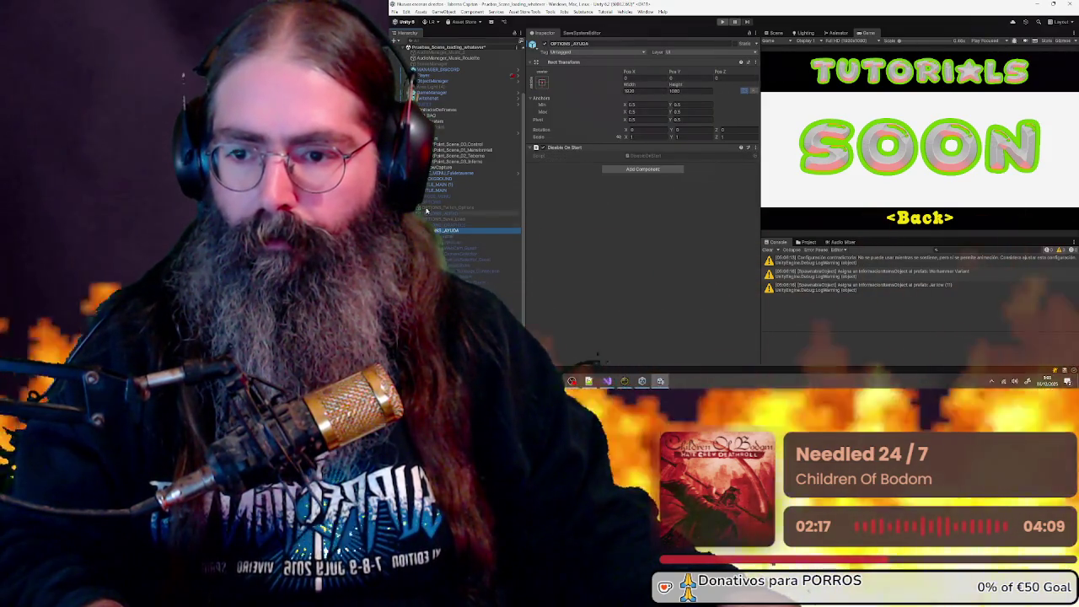
{"action": "left_click", "coordinate": [435, 197]}
{"action": "left_click", "coordinate": [446, 233], "text": "shift"}
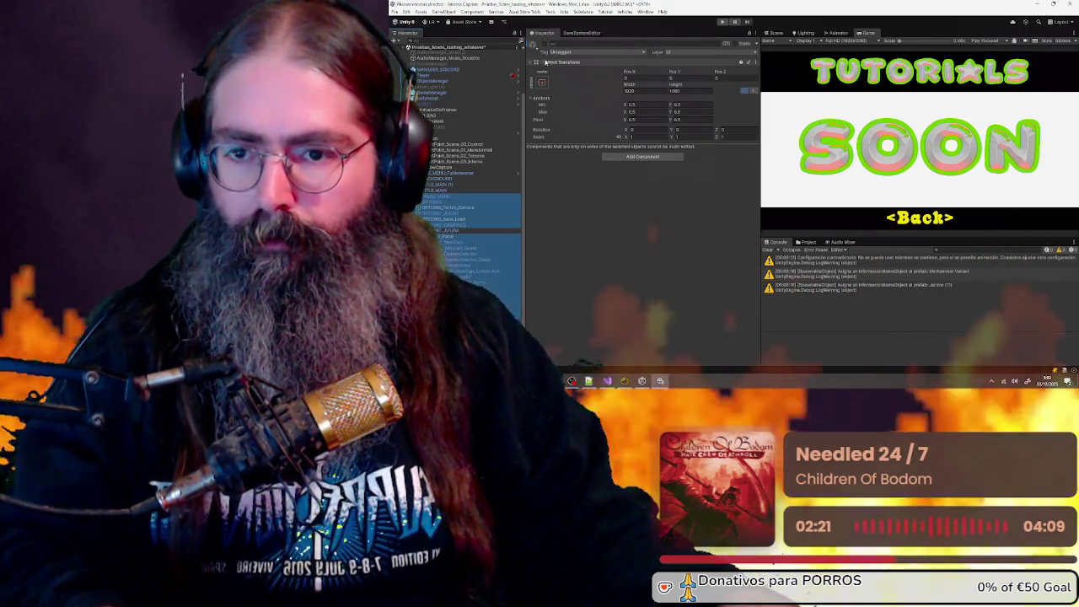
{"action": "left_click", "coordinate": [472, 173]}
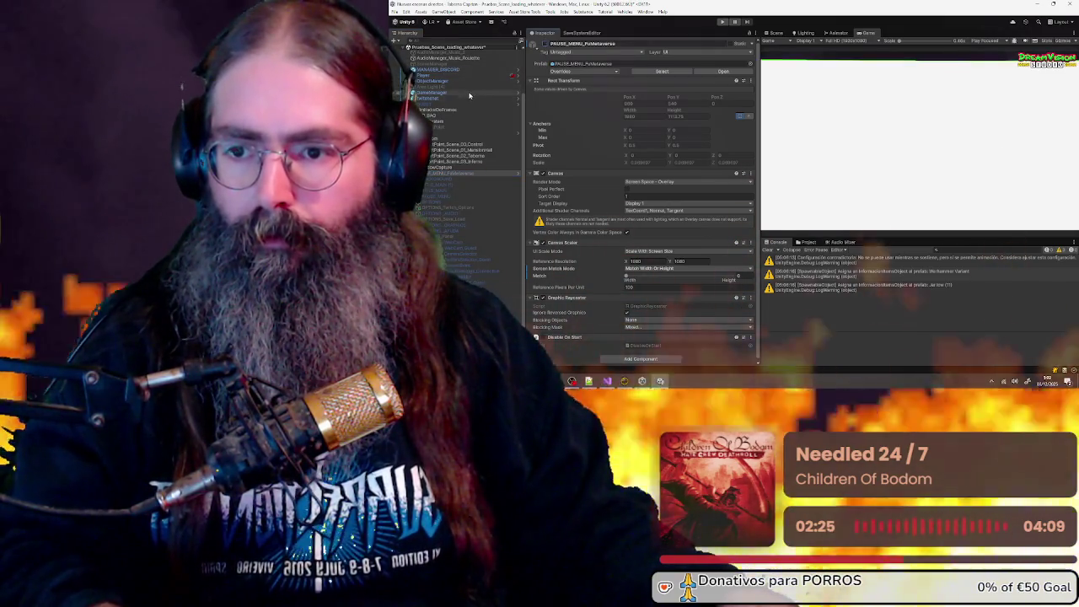
{"action": "scroll", "coordinate": [474, 81], "scroll_direction": "up", "scroll_amount": 2}
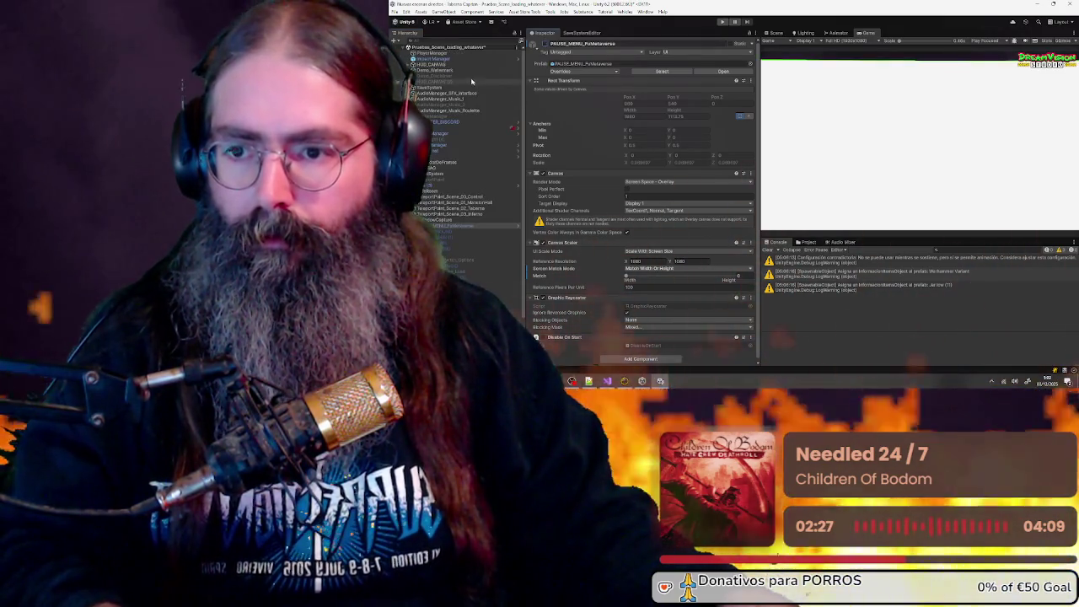
{"action": "left_click", "coordinate": [468, 77]}
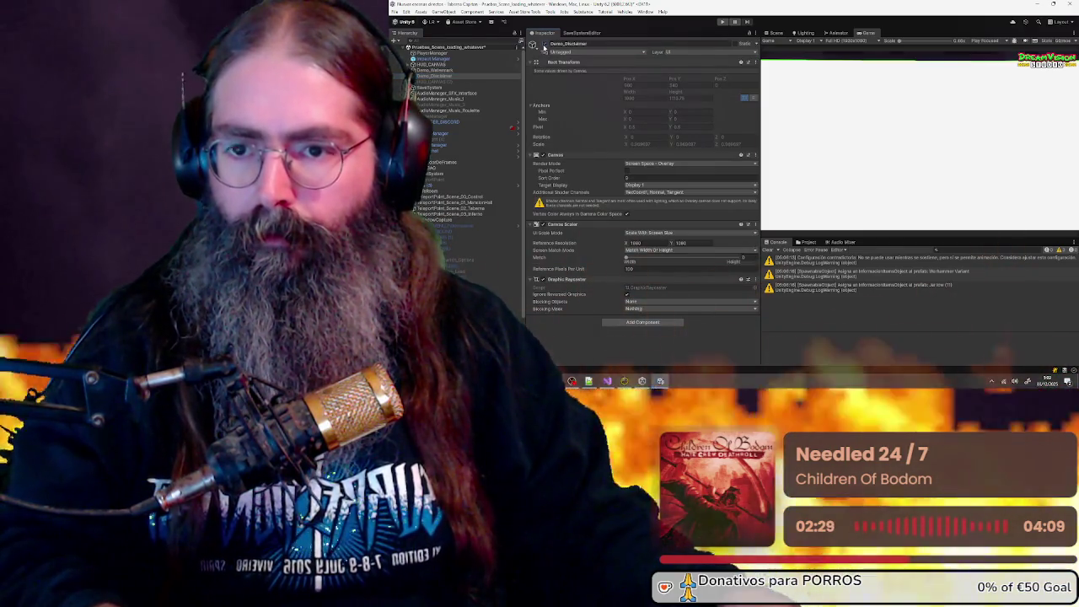
{"action": "left_click", "coordinate": [545, 47]}
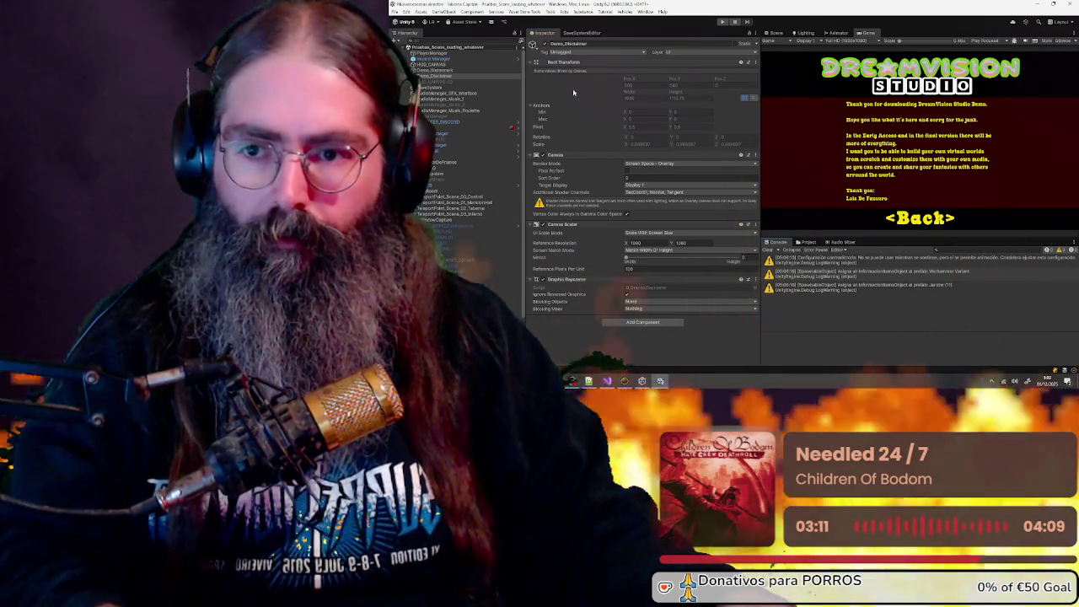
{"action": "left_click", "coordinate": [405, 21]}
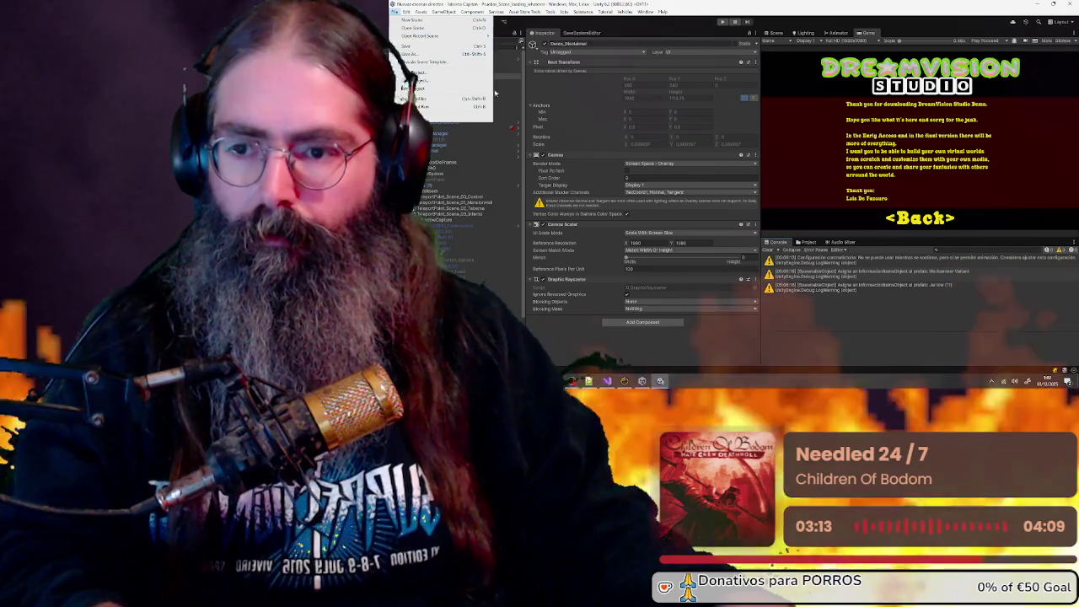
Delete the old DreamVision Studio Demo folder from the demos folder in File Explorer
{"action": "left_click", "coordinate": [406, 21]}
{"action": "mouse_move", "coordinate": [588, 382]}
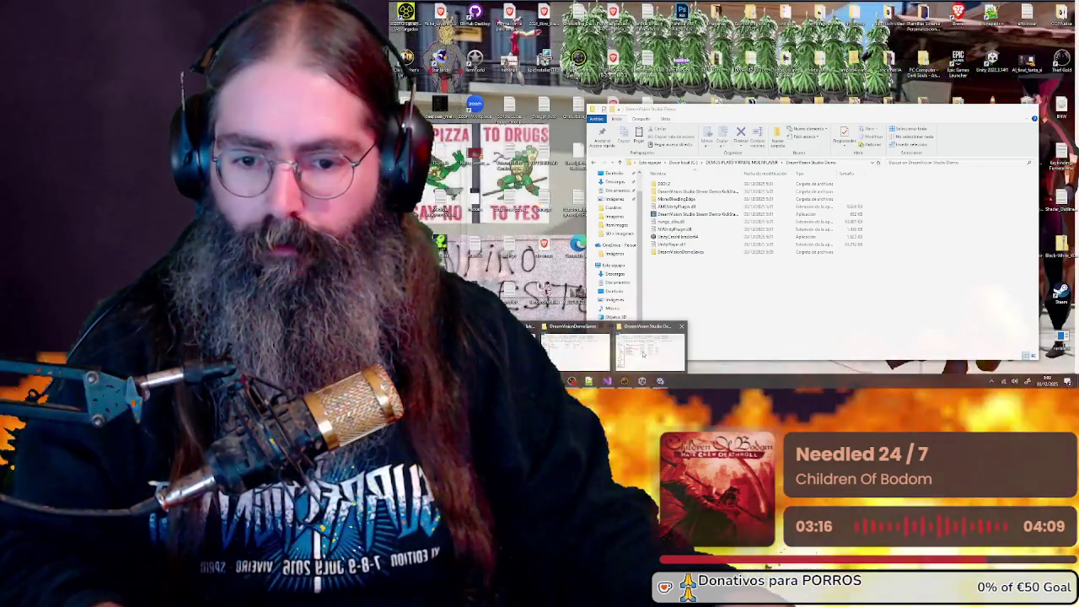
{"action": "left_click", "coordinate": [645, 347]}
{"action": "left_click", "coordinate": [759, 162]}
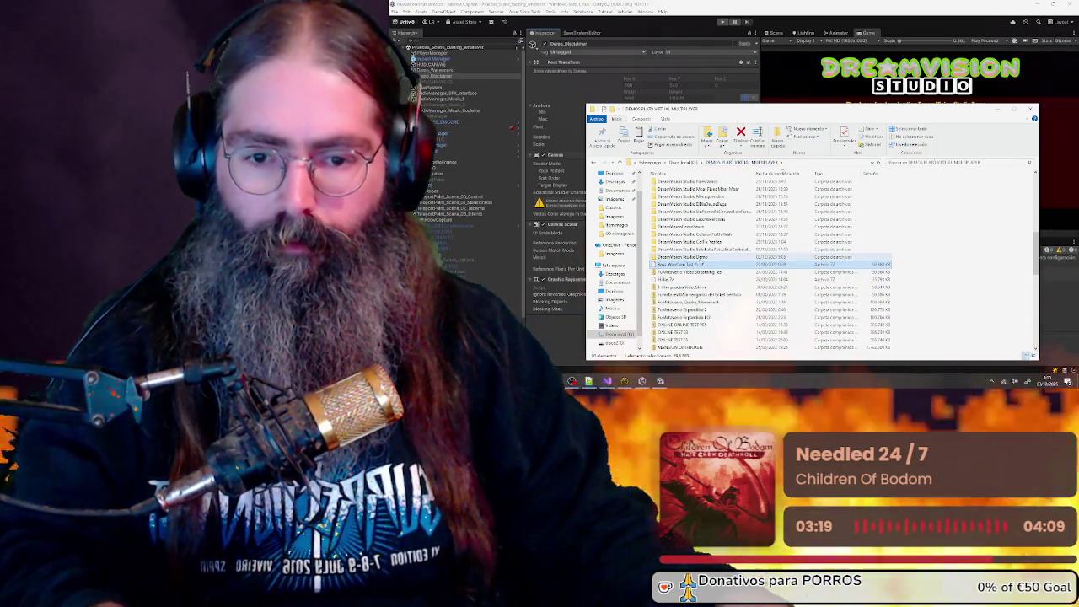
{"action": "key", "text": "Delete"}
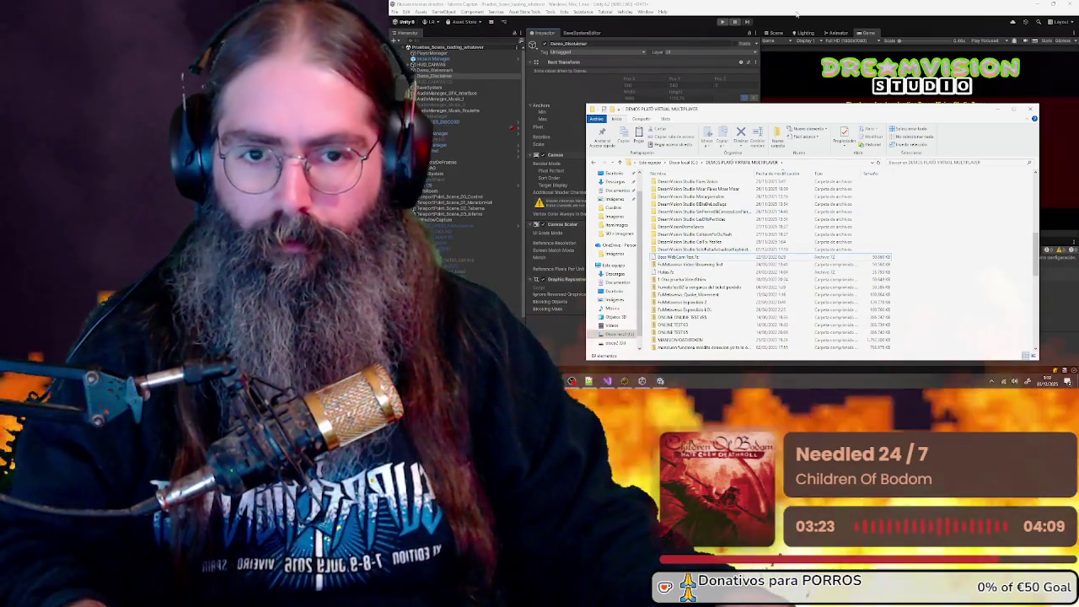
Start a Windows player build from Unity's Build Settings
{"action": "left_click", "coordinate": [429, 22]}
{"action": "left_click", "coordinate": [394, 12]}
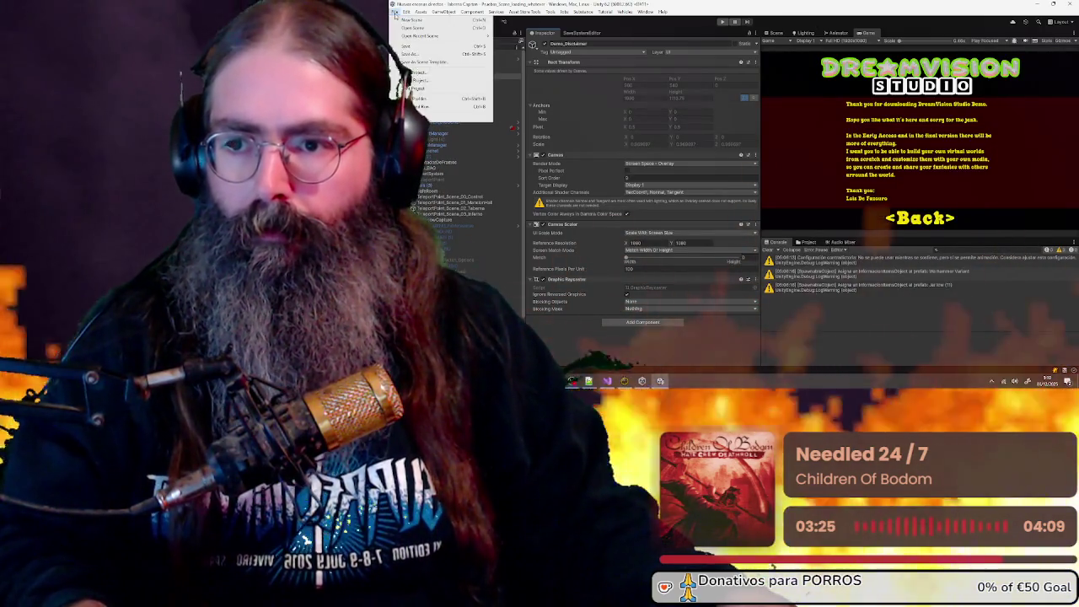
{"action": "left_click", "coordinate": [456, 99]}
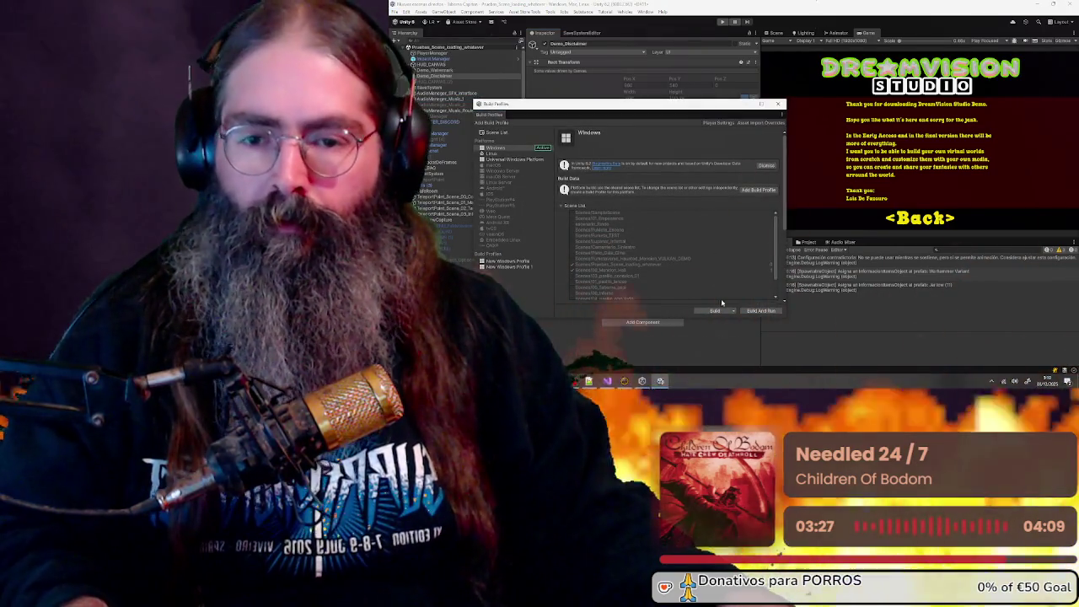
{"action": "left_click", "coordinate": [721, 311]}
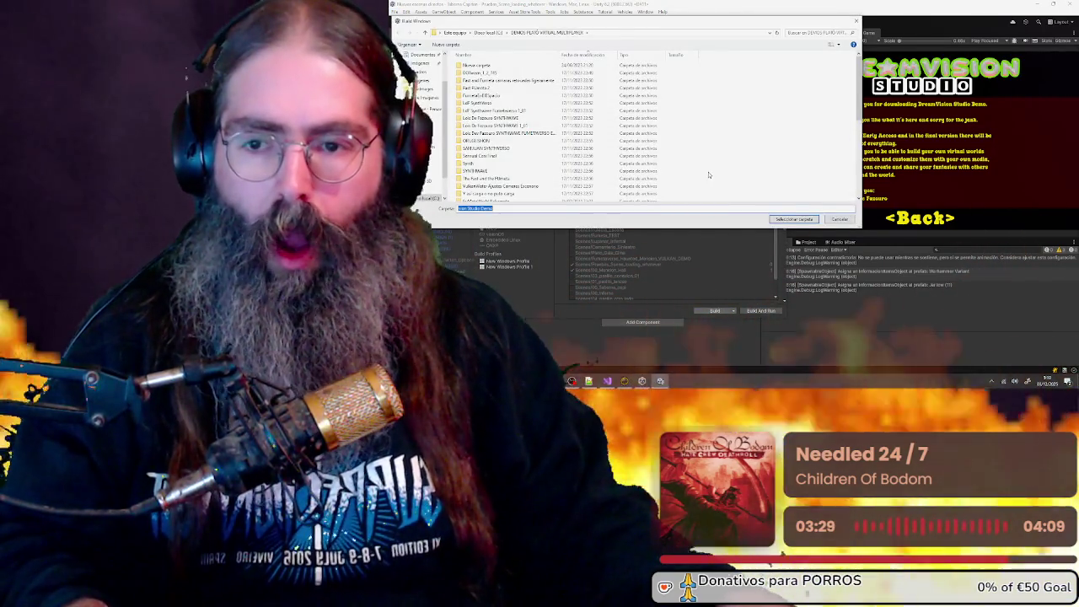
Create a new 'DreamVision Studio Demo' folder and choose it as the build destination
{"action": "right_click", "coordinate": [770, 147]}
{"action": "mouse_move", "coordinate": [810, 228]}
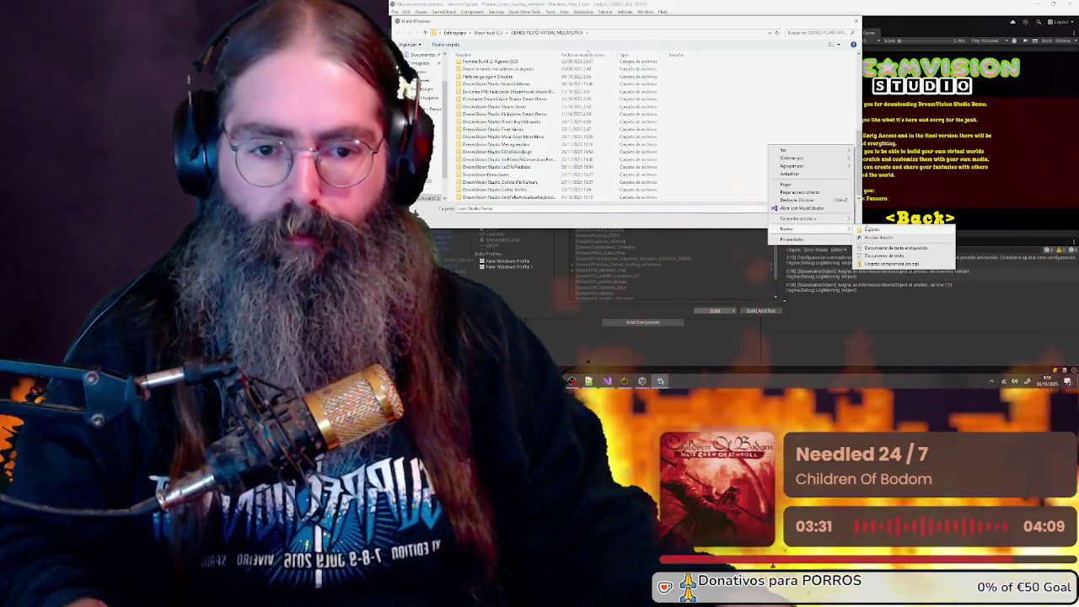
{"action": "left_click", "coordinate": [872, 229]}
{"action": "type", "text": "Dream"}
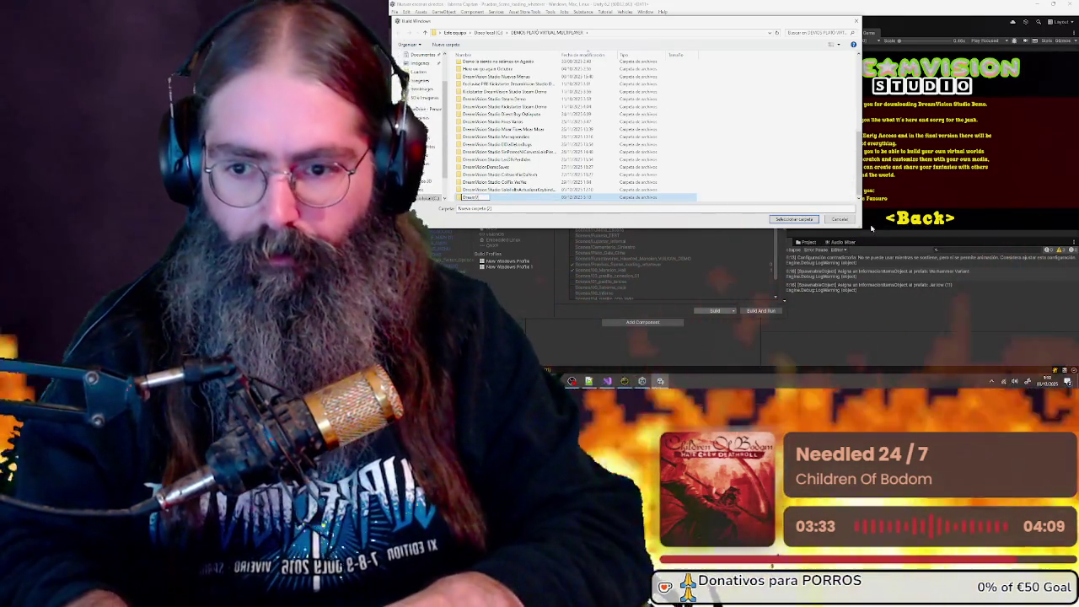
{"action": "type", "text": "Vision Studio Demo"}
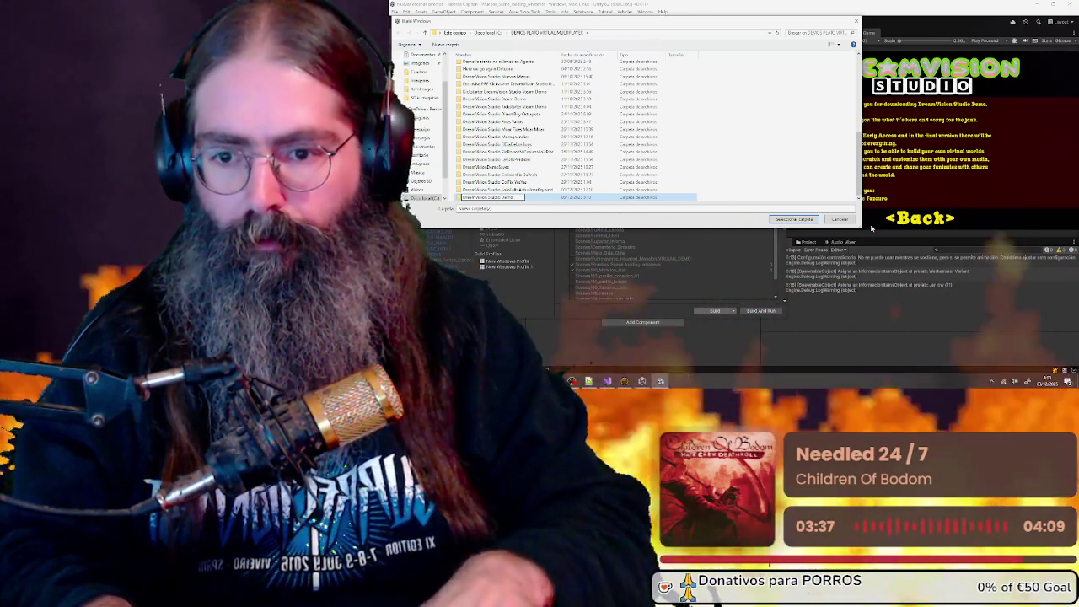
{"action": "key", "text": "Return"}
{"action": "key", "text": "Return"}
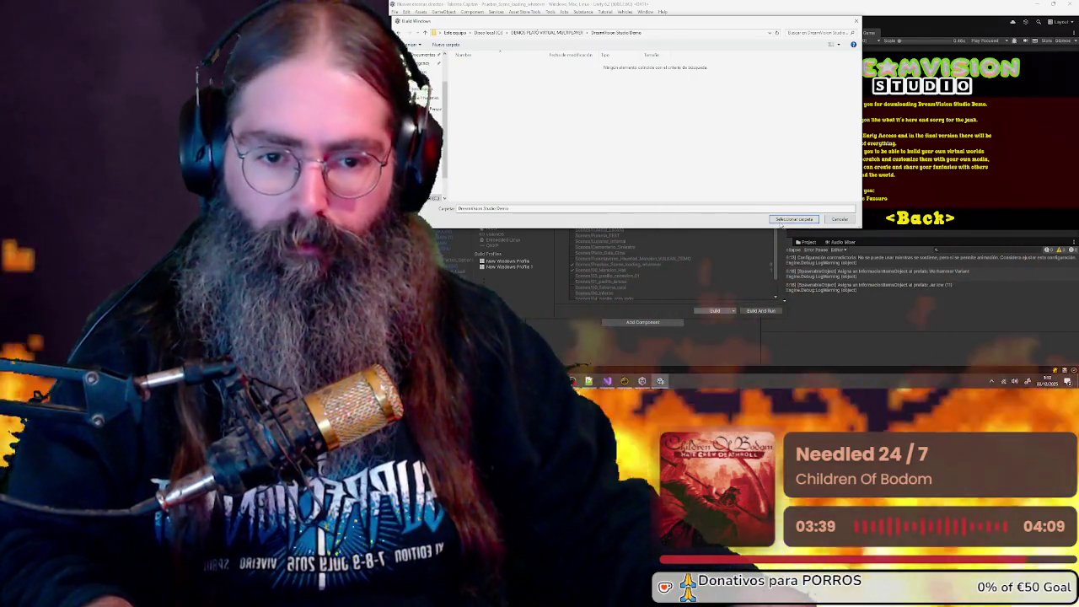
{"action": "left_click", "coordinate": [780, 220]}
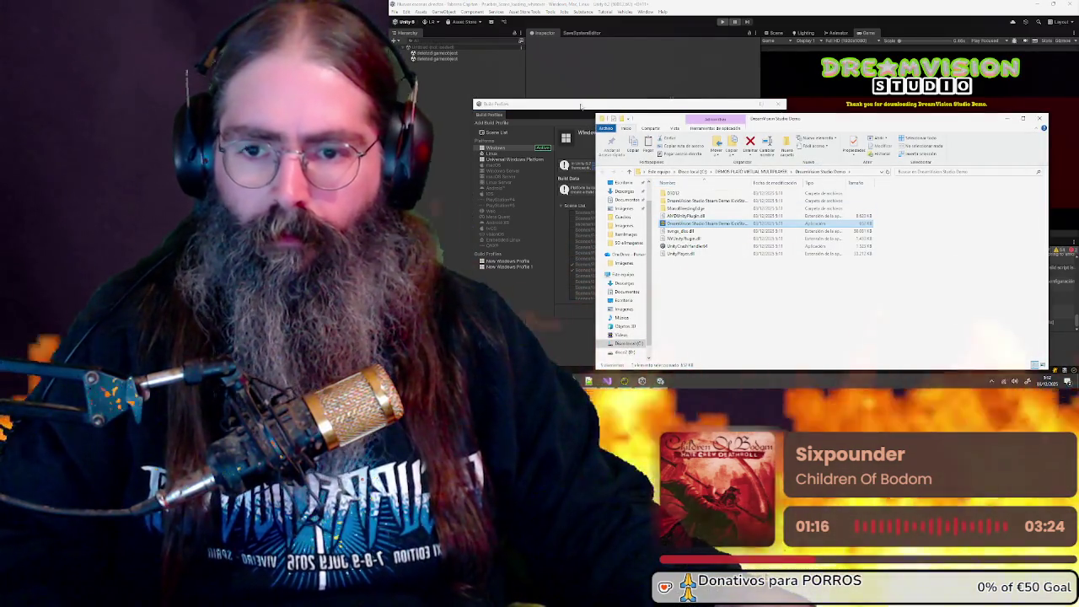
Let the Windows build finish, then bring the Unity editor back to the front
{"action": "left_click", "coordinate": [582, 107]}
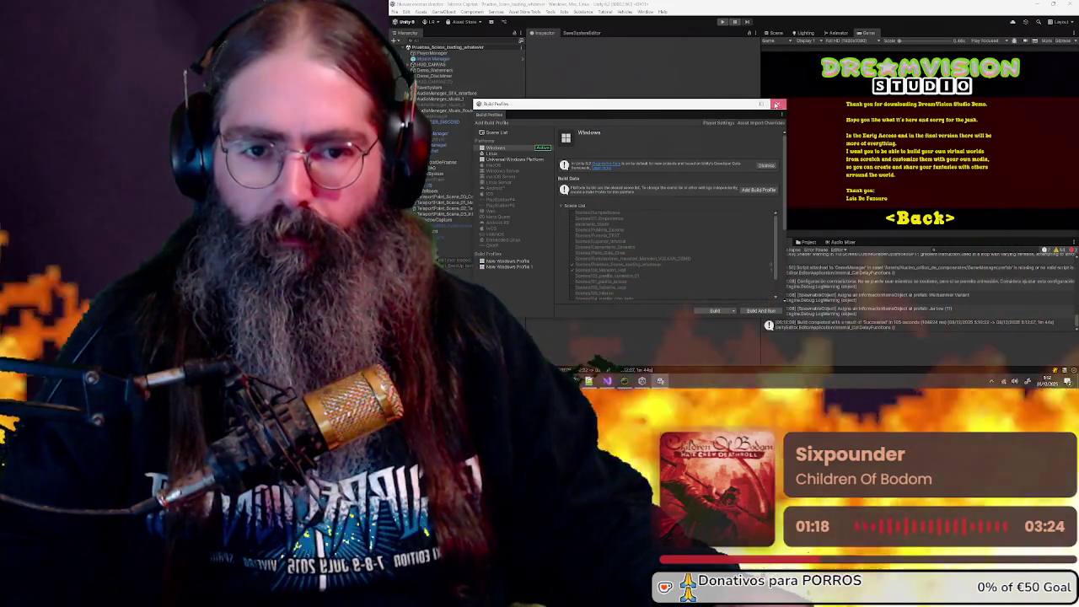
Close Build Settings and copy the DreamVisionDemoSaves folder from the project folder
{"action": "left_click", "coordinate": [762, 106]}
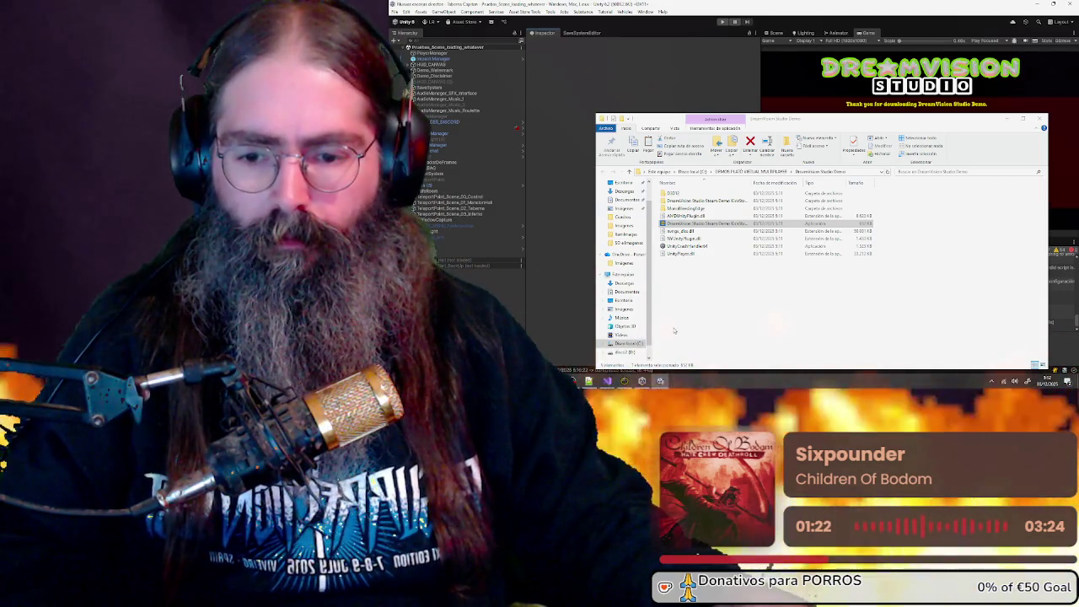
{"action": "mouse_move", "coordinate": [588, 380]}
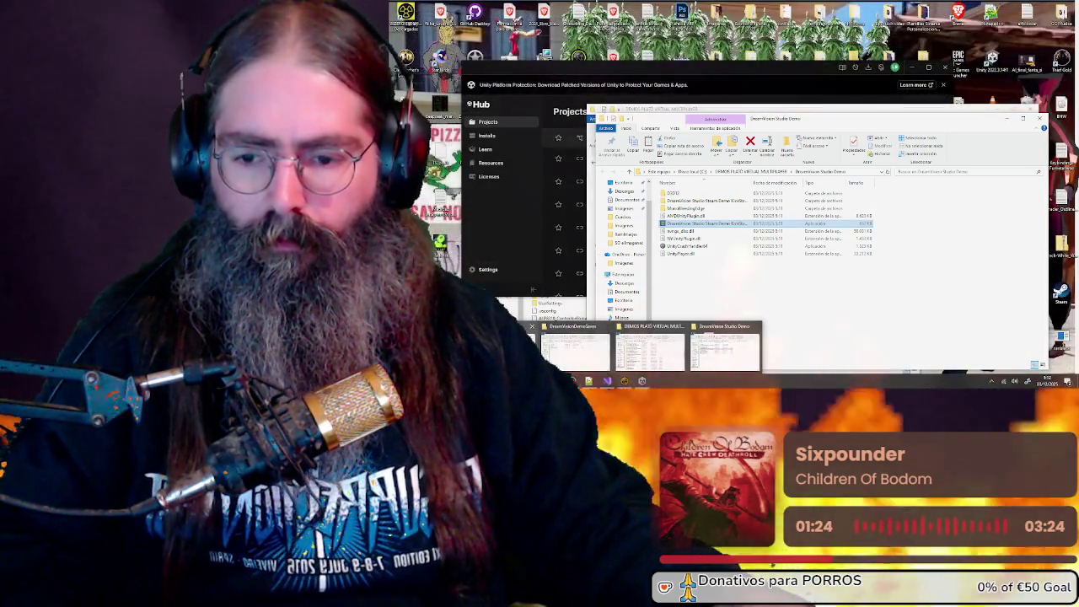
{"action": "left_click", "coordinate": [573, 350]}
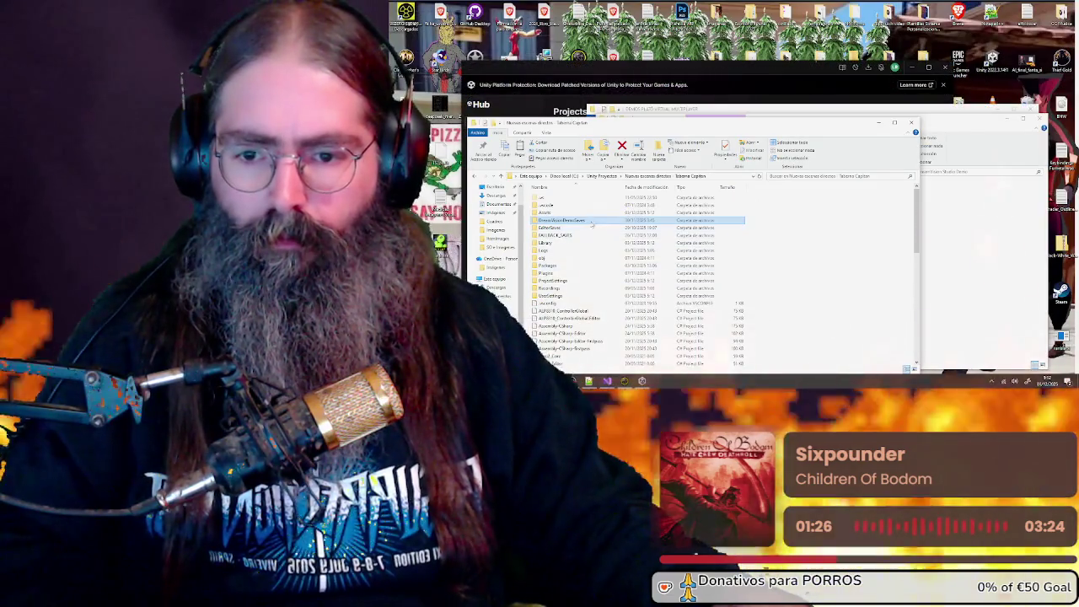
{"action": "right_click", "coordinate": [593, 221]}
{"action": "left_click", "coordinate": [639, 170]}
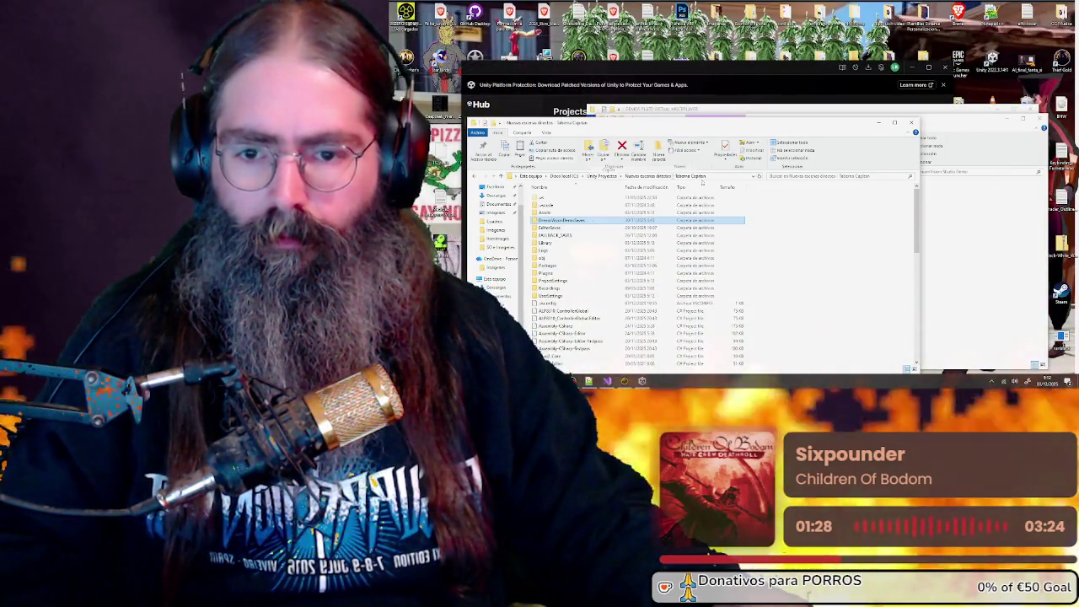
Paste DreamVisionDemoSaves into the DreamVision Studio Demo build folder and close Unity Hub
{"action": "key", "text": "alt+Tab"}
{"action": "right_click", "coordinate": [696, 295]}
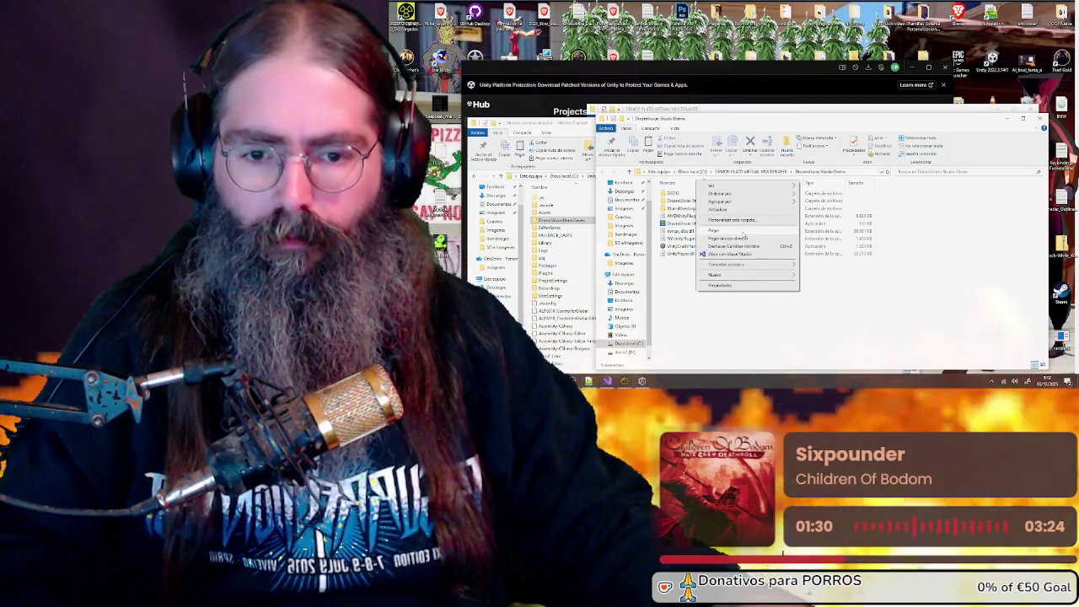
{"action": "left_click", "coordinate": [725, 234]}
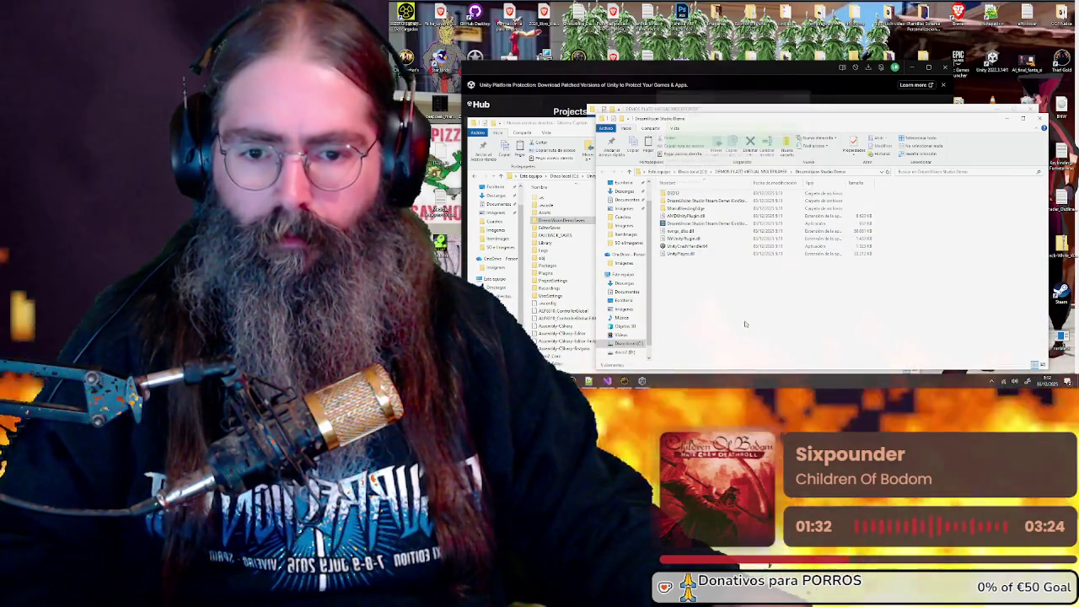
{"action": "left_click", "coordinate": [736, 280]}
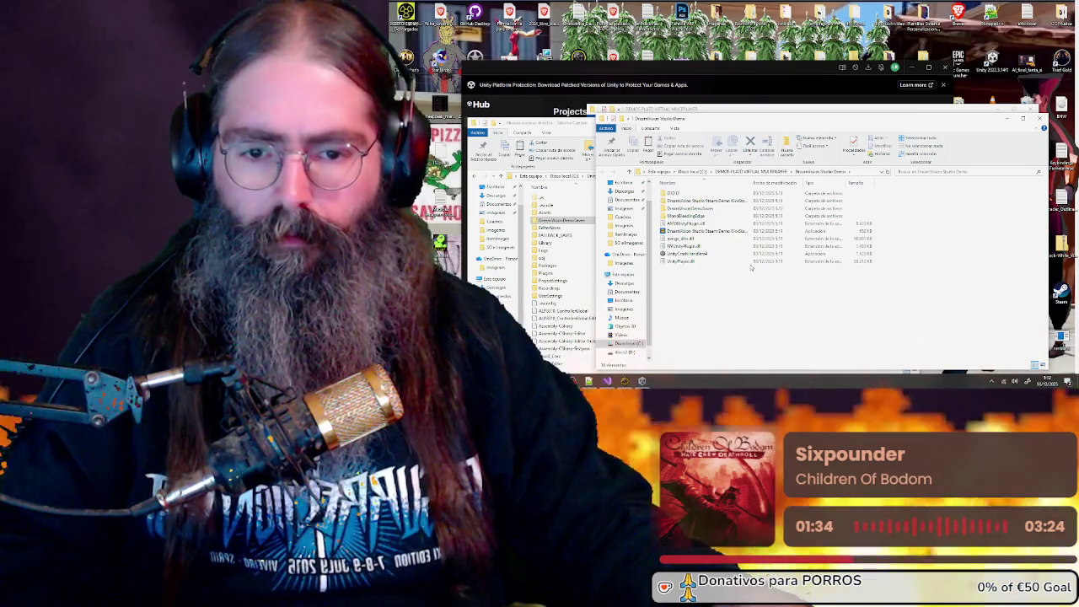
{"action": "left_click", "coordinate": [947, 67]}
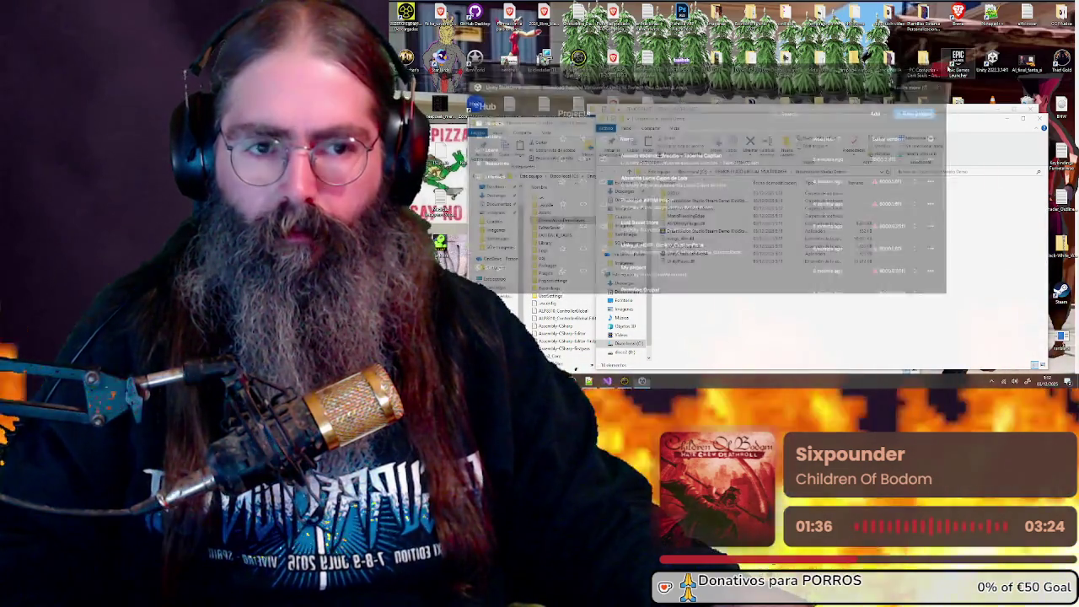
Add the DreamVision Studio Demo folder to 'DreamVision Studio Demo.zip' with 7-Zip
{"action": "left_click_drag", "start_coordinate": [809, 118], "coordinate": [785, 89]}
{"action": "left_click", "coordinate": [747, 144]}
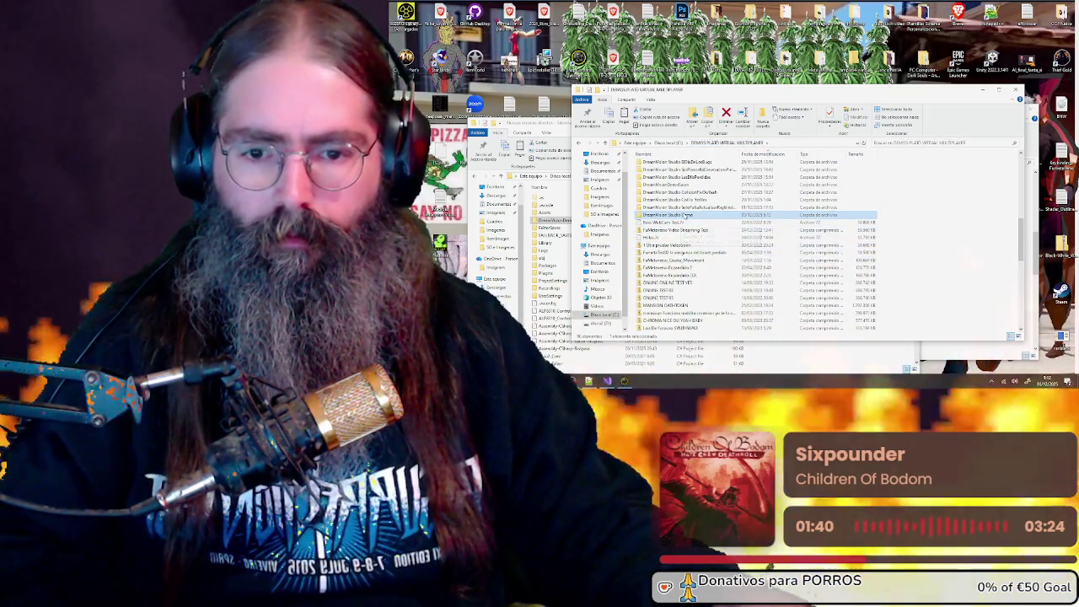
{"action": "scroll", "coordinate": [693, 219], "scroll_direction": "up", "scroll_amount": 6}
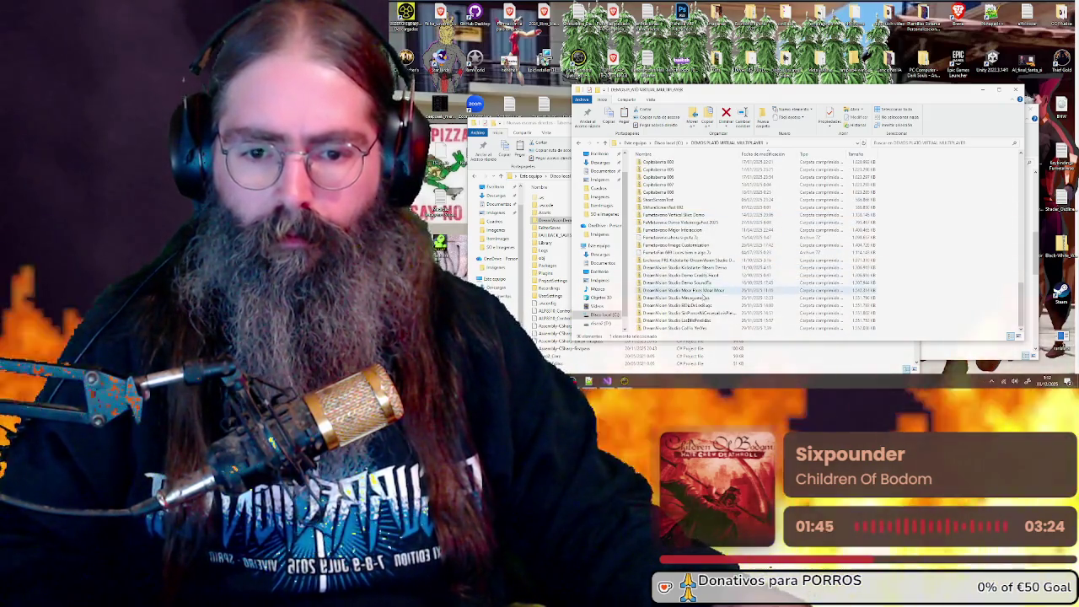
{"action": "scroll", "coordinate": [696, 232], "scroll_direction": "down", "scroll_amount": 7}
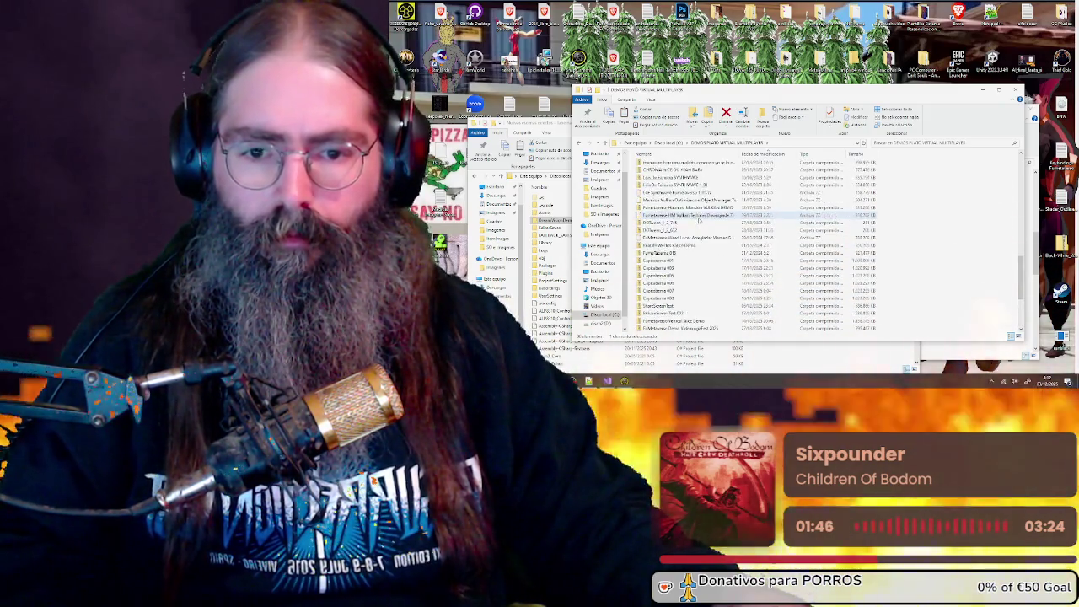
{"action": "right_click", "coordinate": [694, 178]}
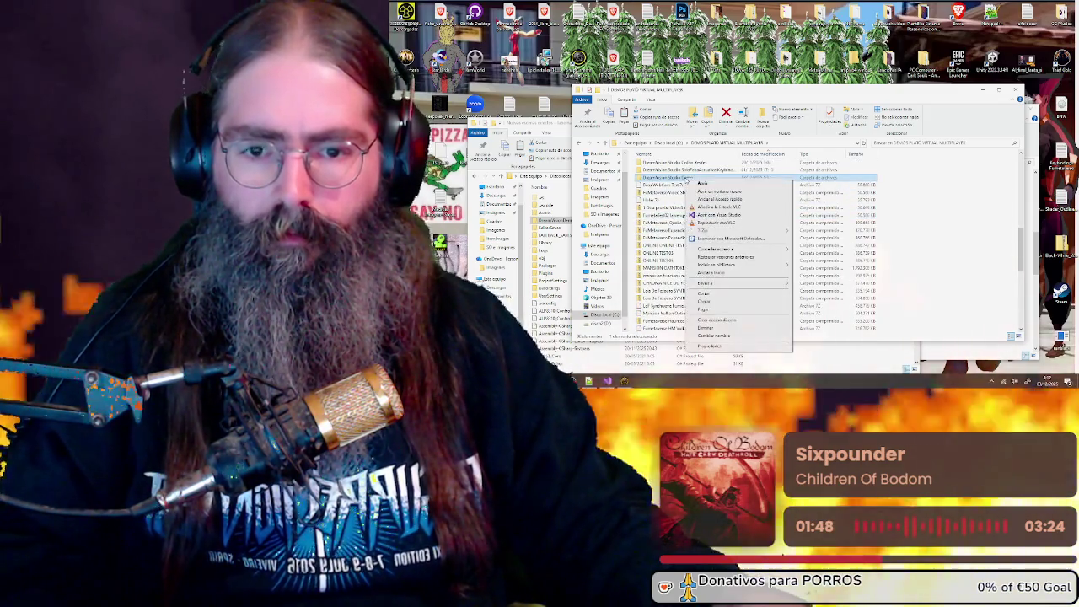
{"action": "mouse_move", "coordinate": [738, 230]}
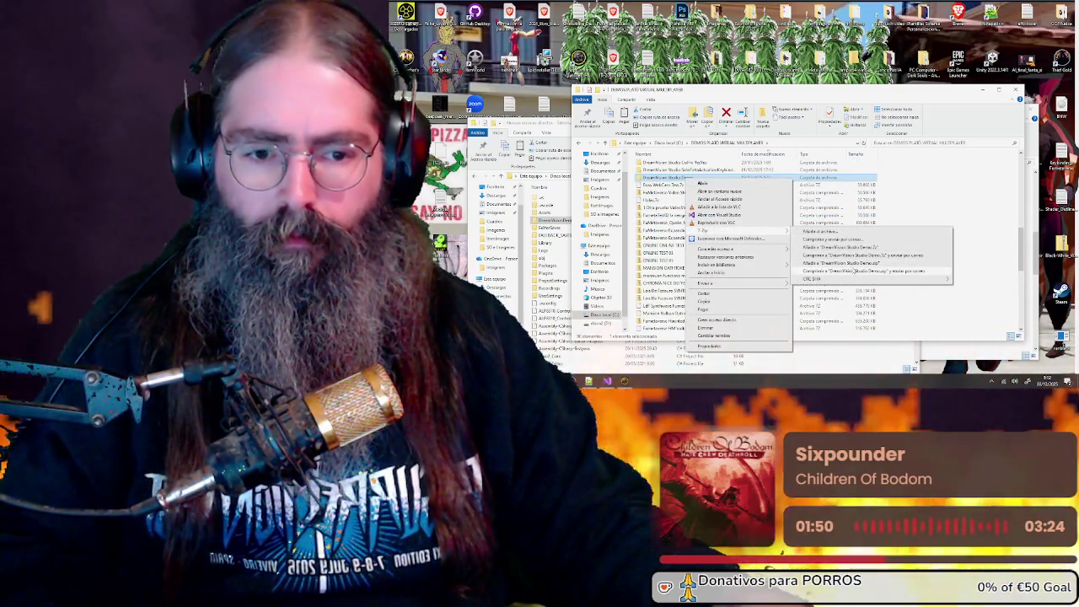
{"action": "left_click", "coordinate": [845, 263]}
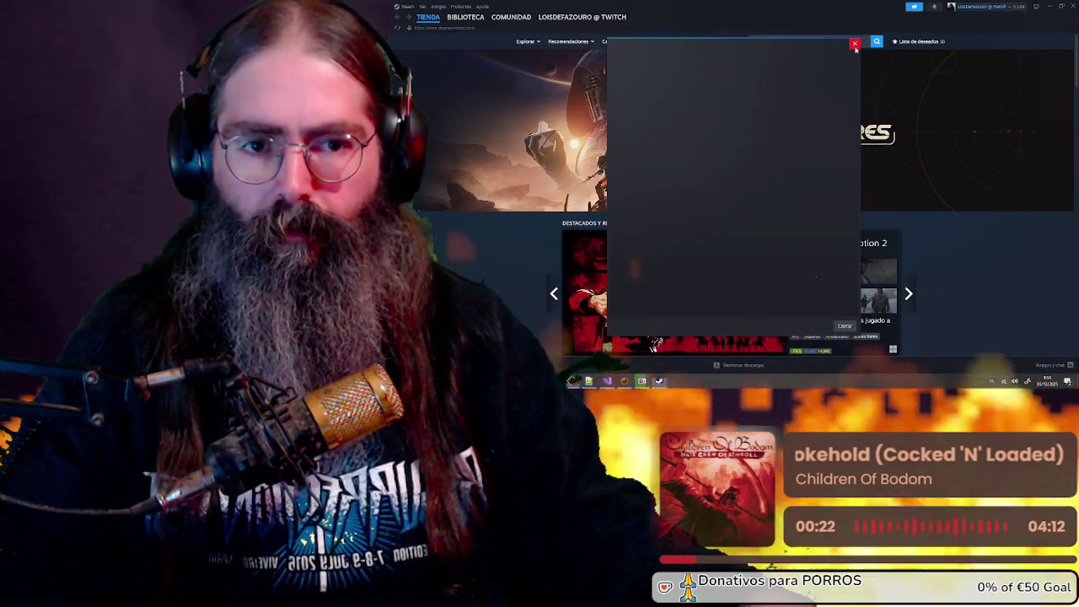
Close the pop-up and open the DreamVision Studio Demo page in the Steam library
{"action": "left_click", "coordinate": [855, 43]}
{"action": "left_click", "coordinate": [469, 18]}
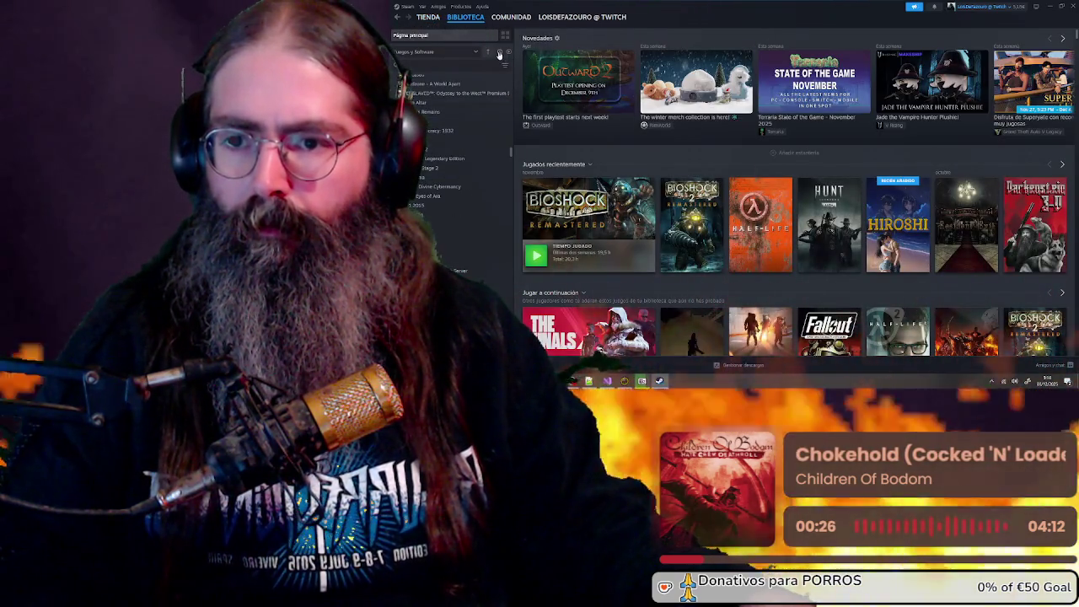
{"action": "left_click", "coordinate": [500, 53]}
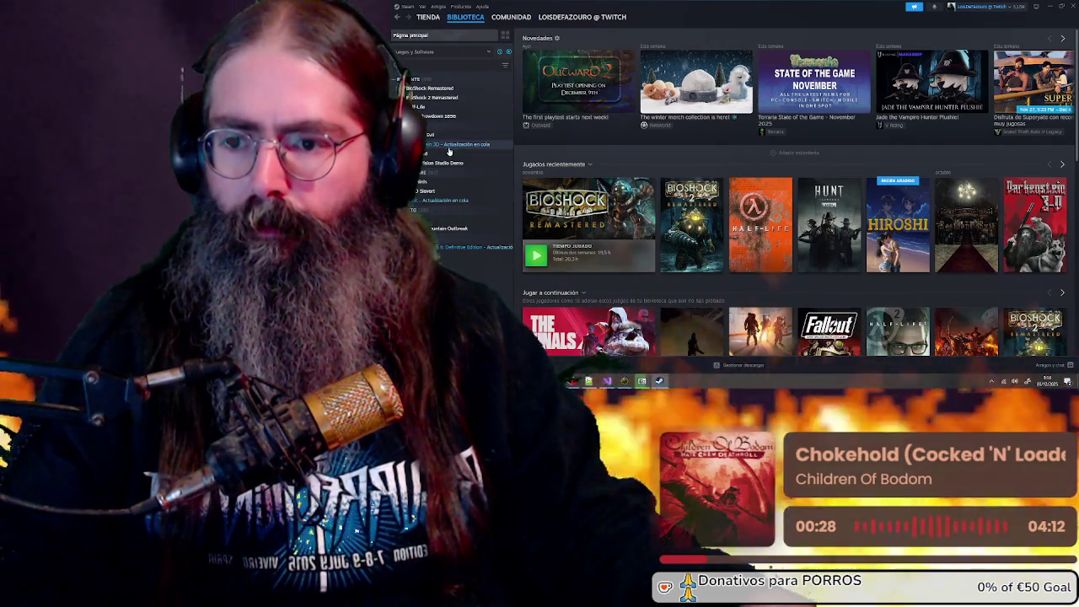
{"action": "left_click", "coordinate": [439, 165]}
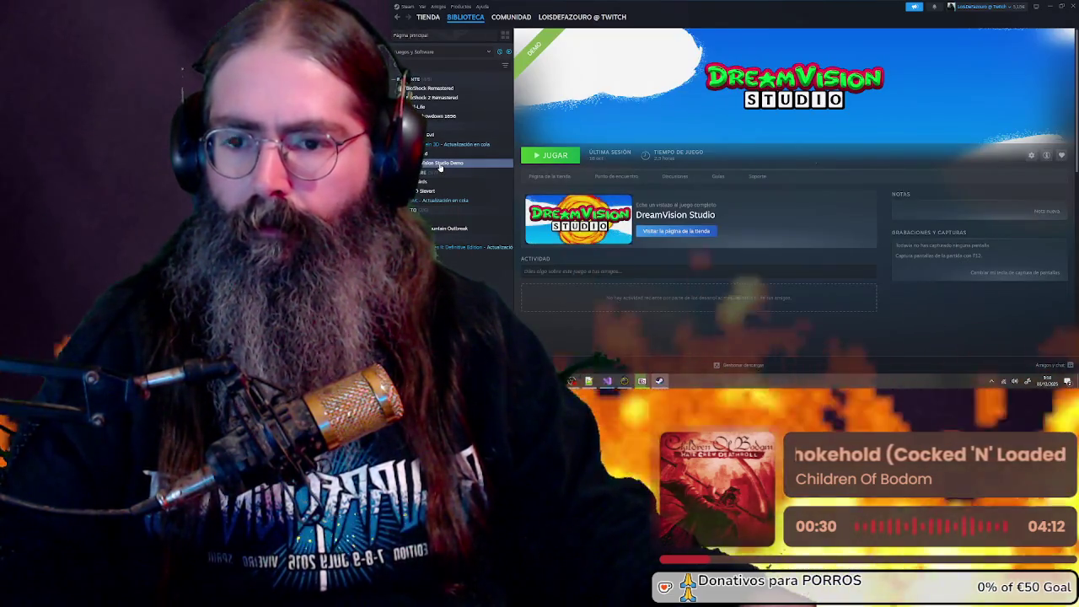
Begin then cancel the demo's uninstall, and browse its local installed files instead
{"action": "right_click", "coordinate": [440, 166]}
{"action": "mouse_move", "coordinate": [464, 210]}
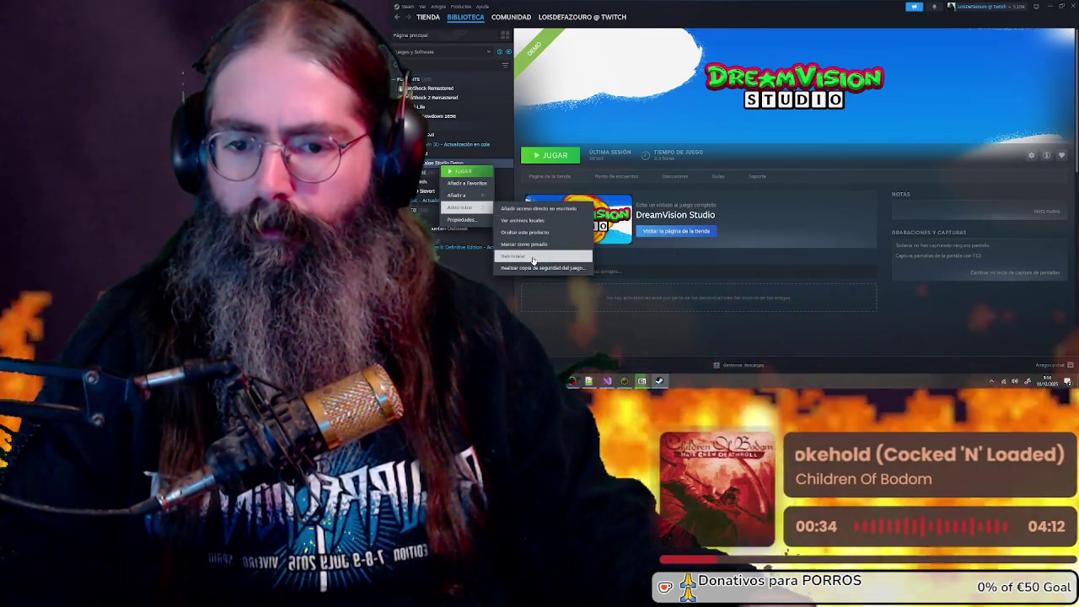
{"action": "left_click", "coordinate": [533, 257]}
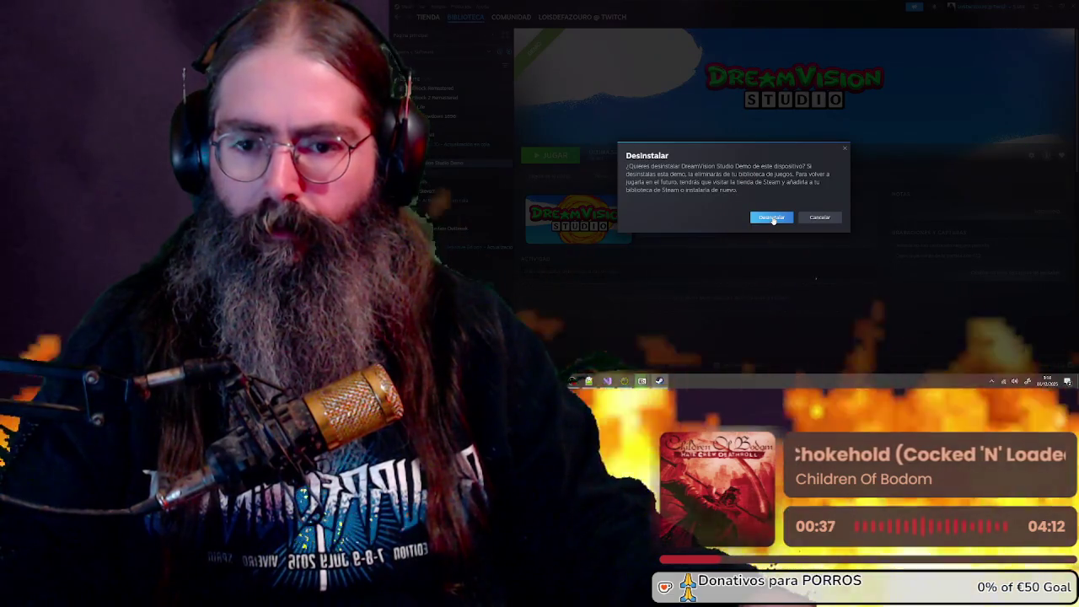
{"action": "left_click", "coordinate": [774, 218]}
{"action": "right_click", "coordinate": [477, 164]}
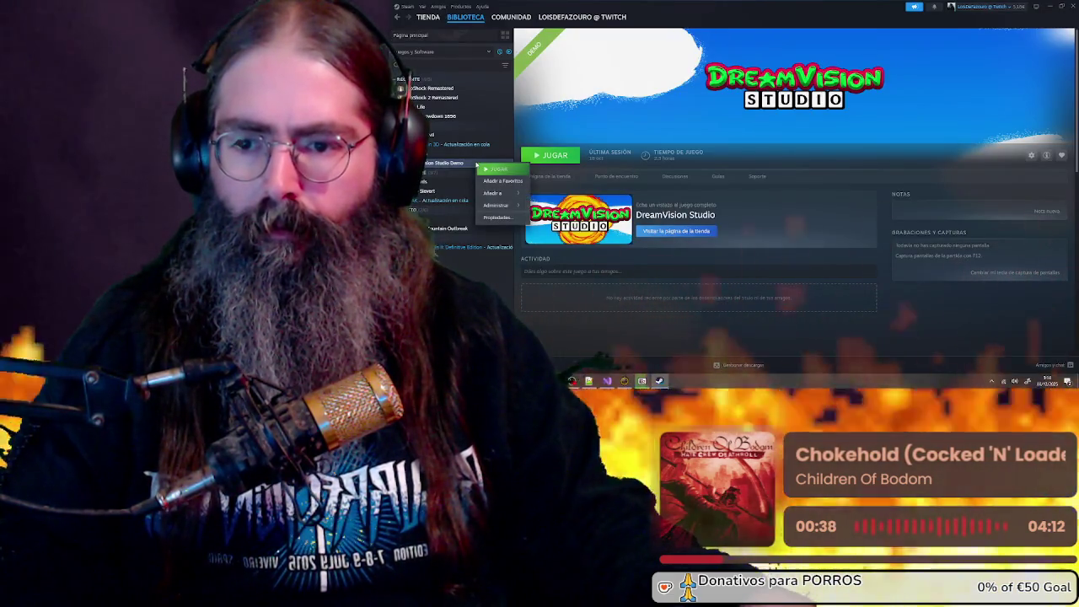
{"action": "mouse_move", "coordinate": [500, 205]}
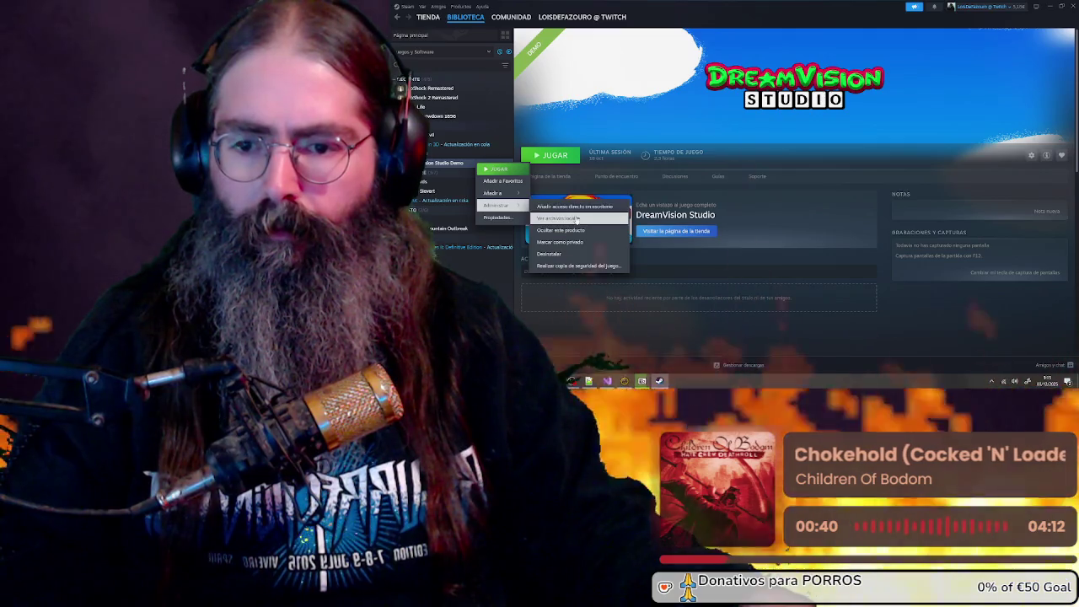
{"action": "left_click", "coordinate": [577, 218]}
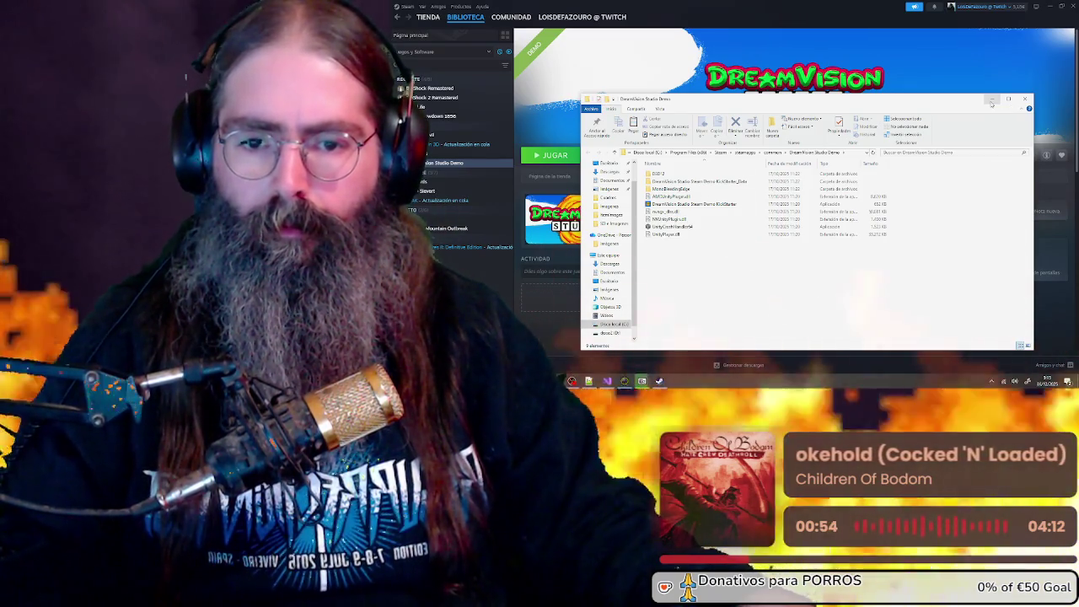
{"action": "left_click", "coordinate": [992, 102]}
{"action": "right_click", "coordinate": [479, 163]}
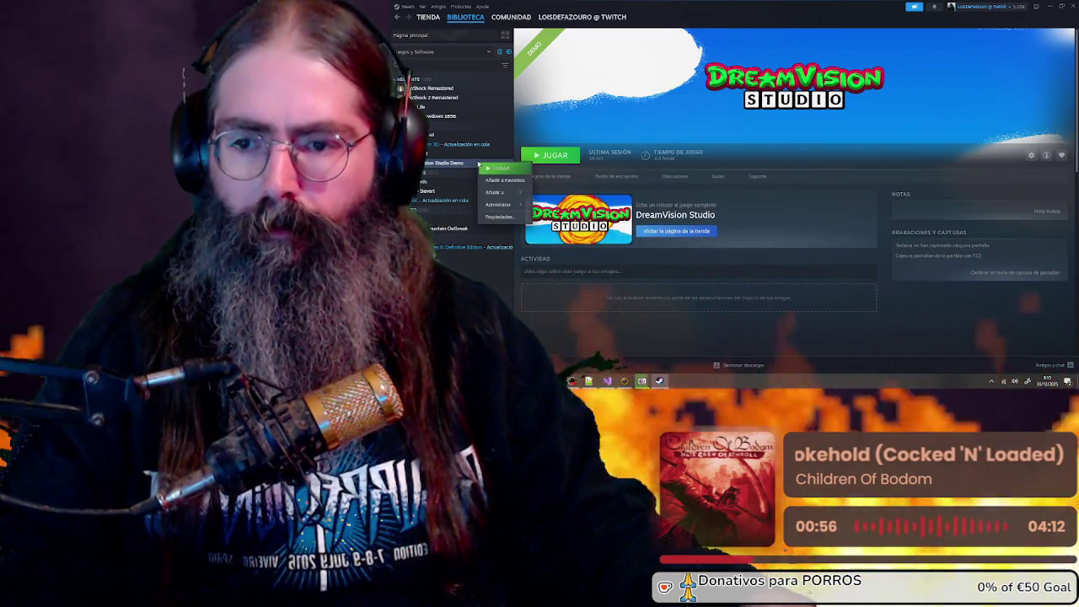
Uninstall the DreamVision Studio Demo through its Manage > Uninstall menu in Steam
{"action": "left_click", "coordinate": [574, 211]}
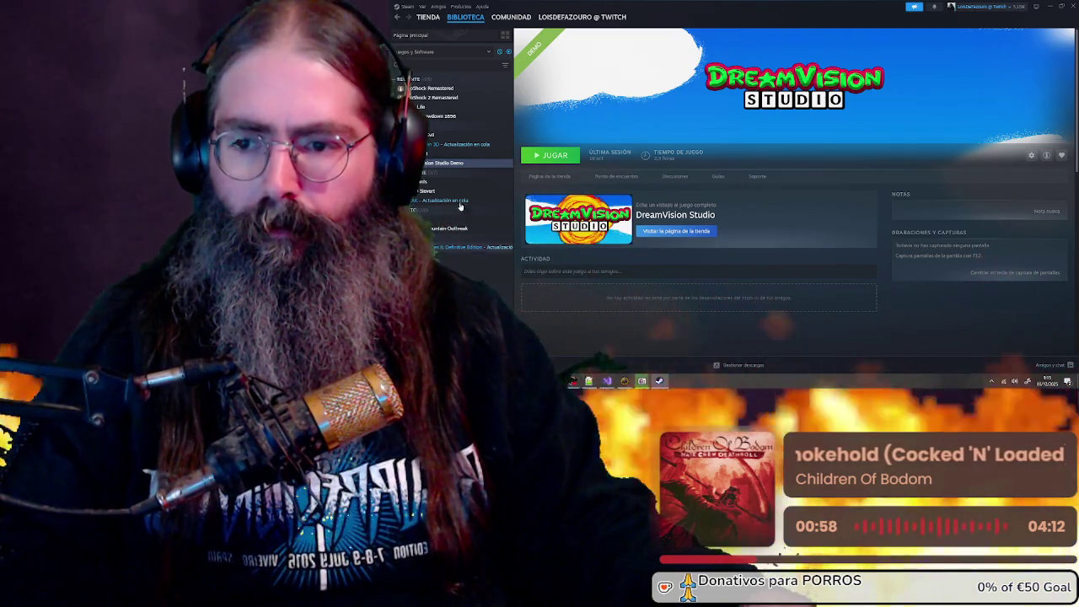
{"action": "right_click", "coordinate": [468, 166]}
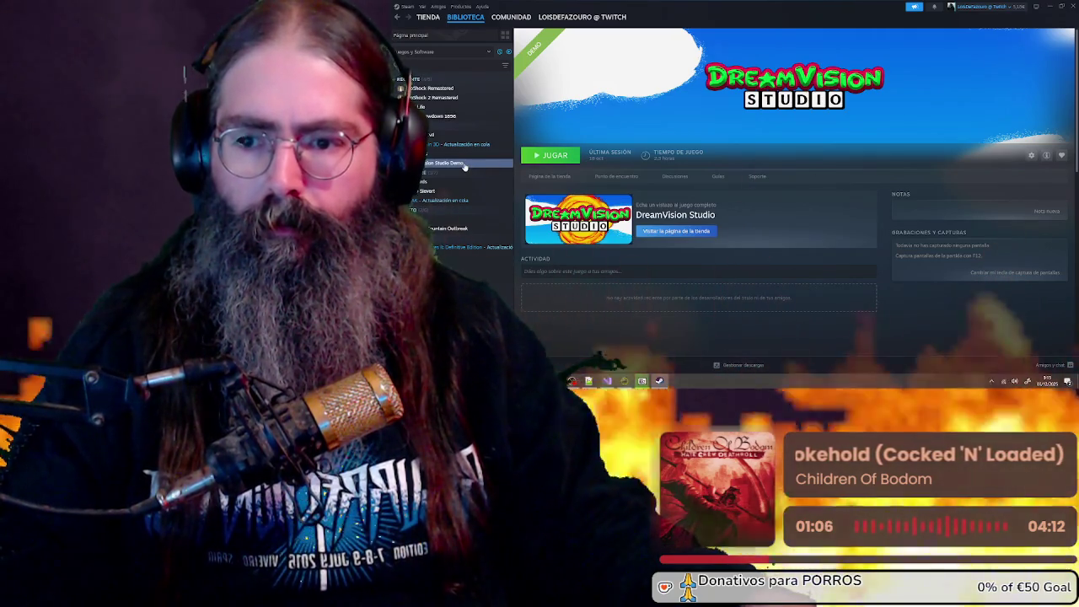
{"action": "right_click", "coordinate": [464, 167]}
{"action": "mouse_move", "coordinate": [504, 207]}
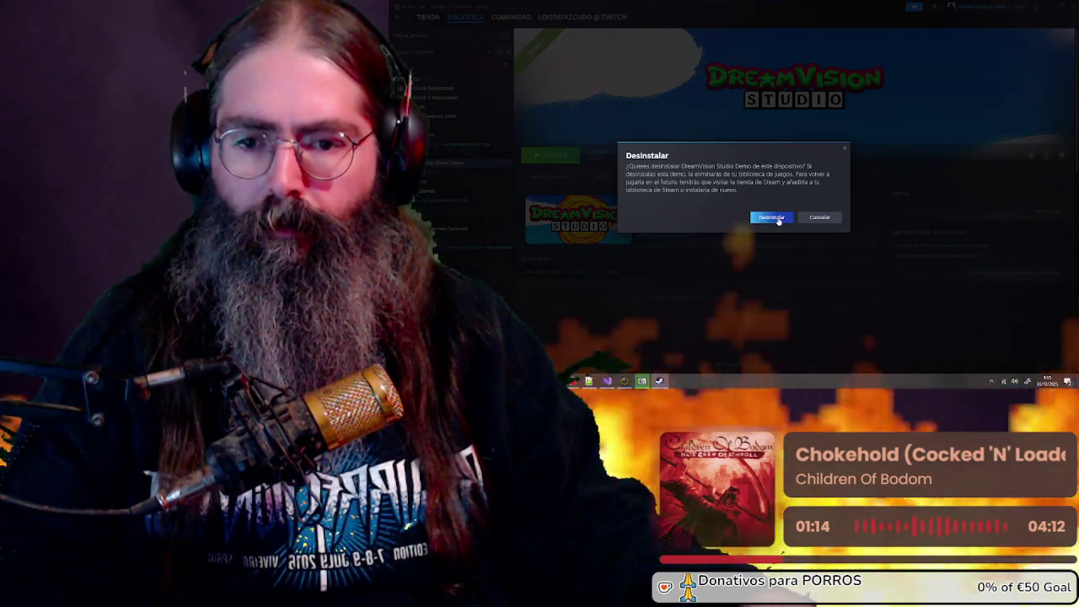
{"action": "left_click", "coordinate": [779, 218]}
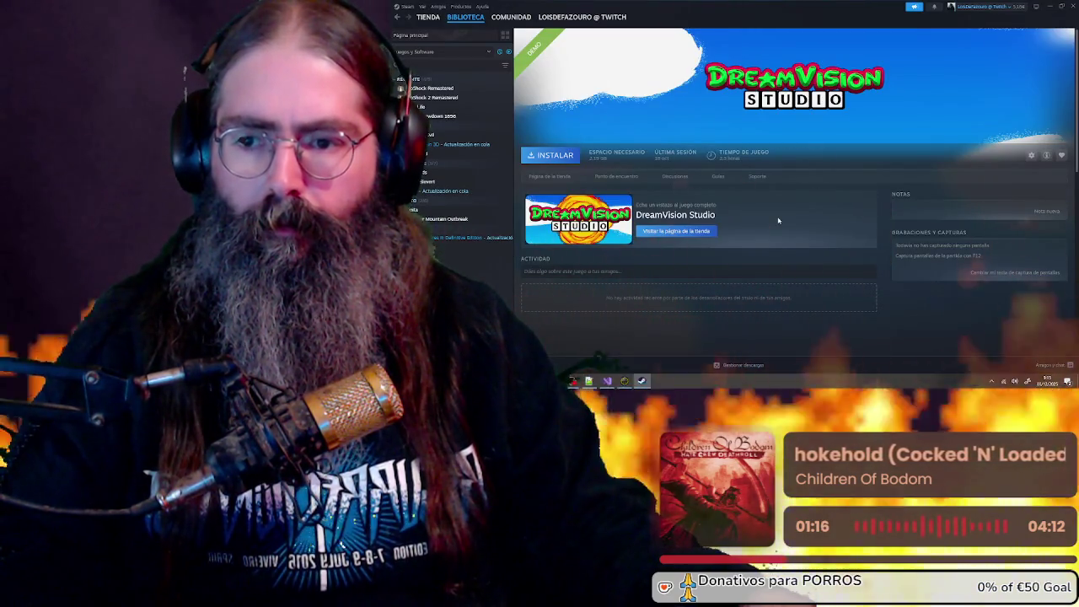